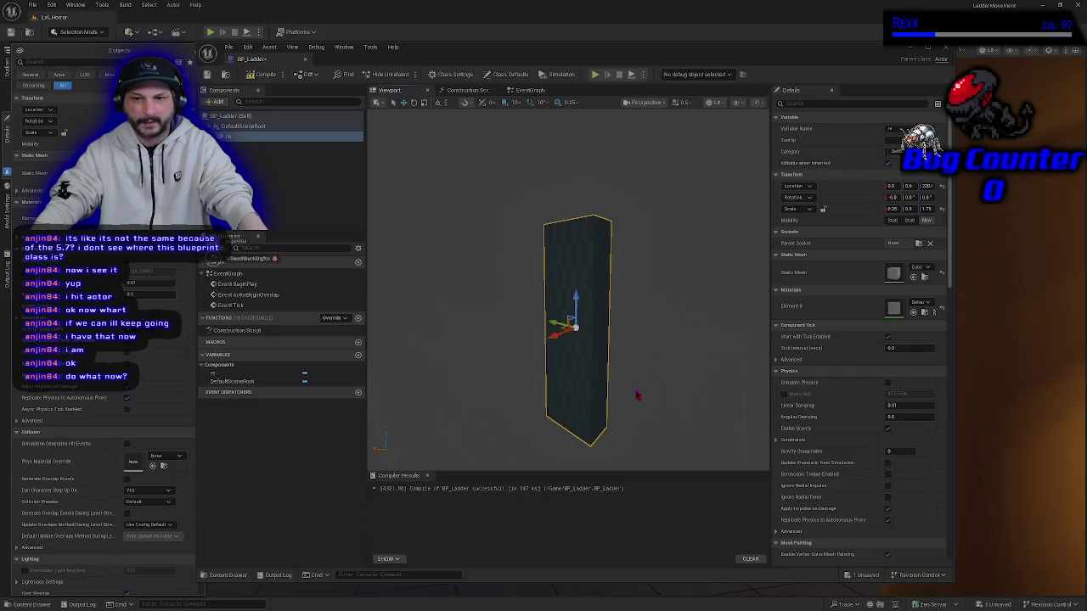
Orbit around the ladder mesh and cycle the gizmo through rotate, scale and move modes.
drag(638, 381, 638, 382)
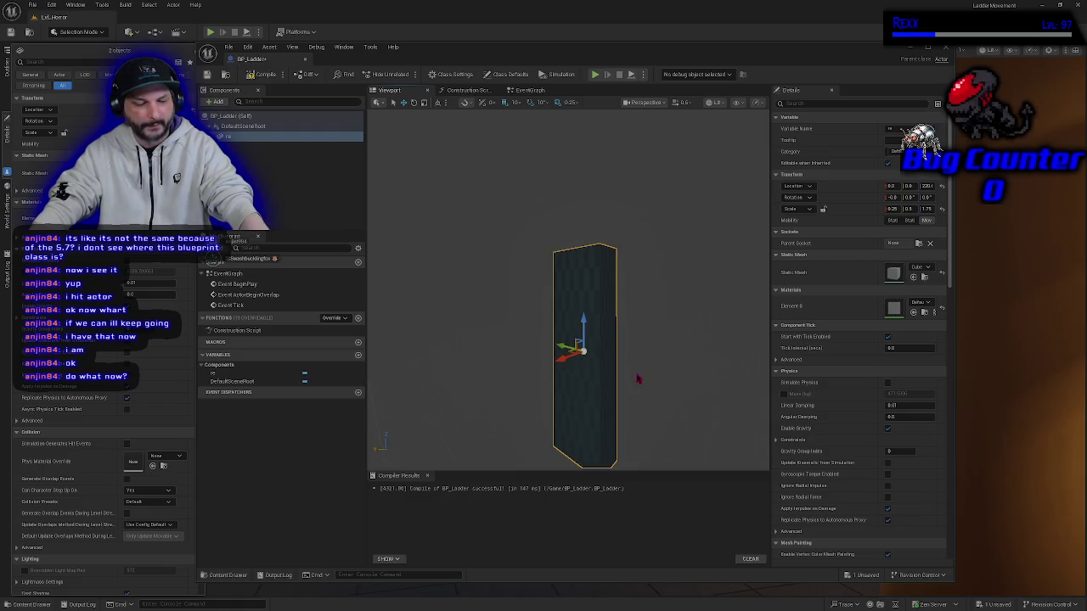
key(e)
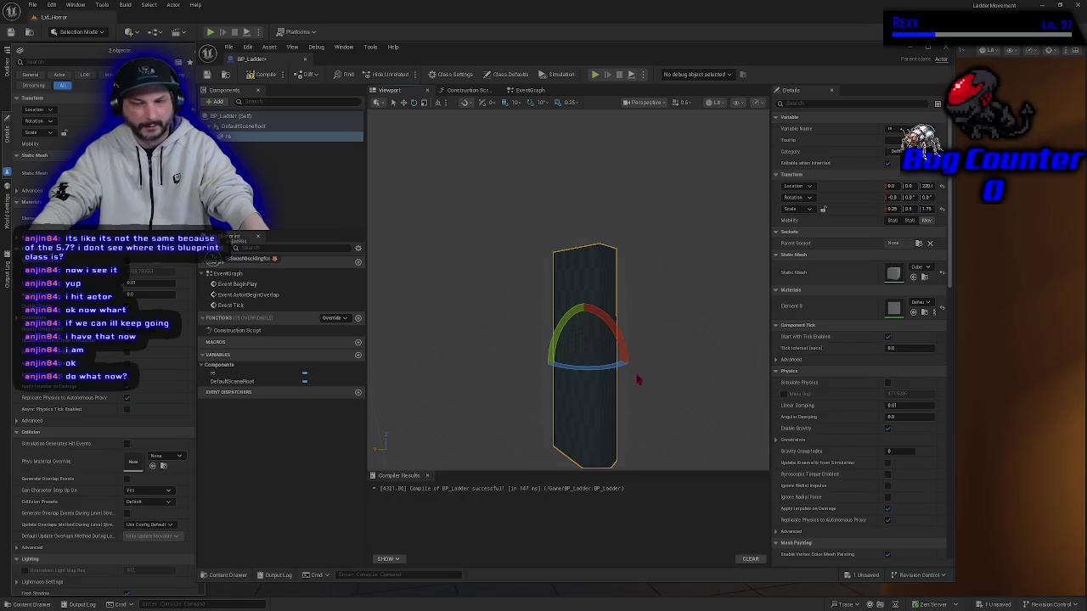
key(r)
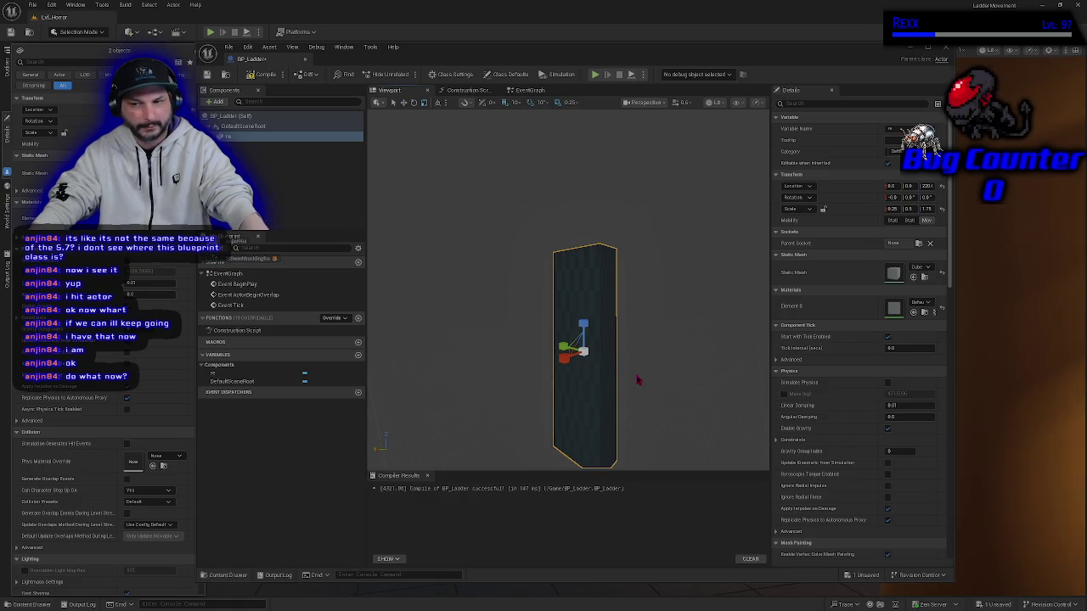
key(w)
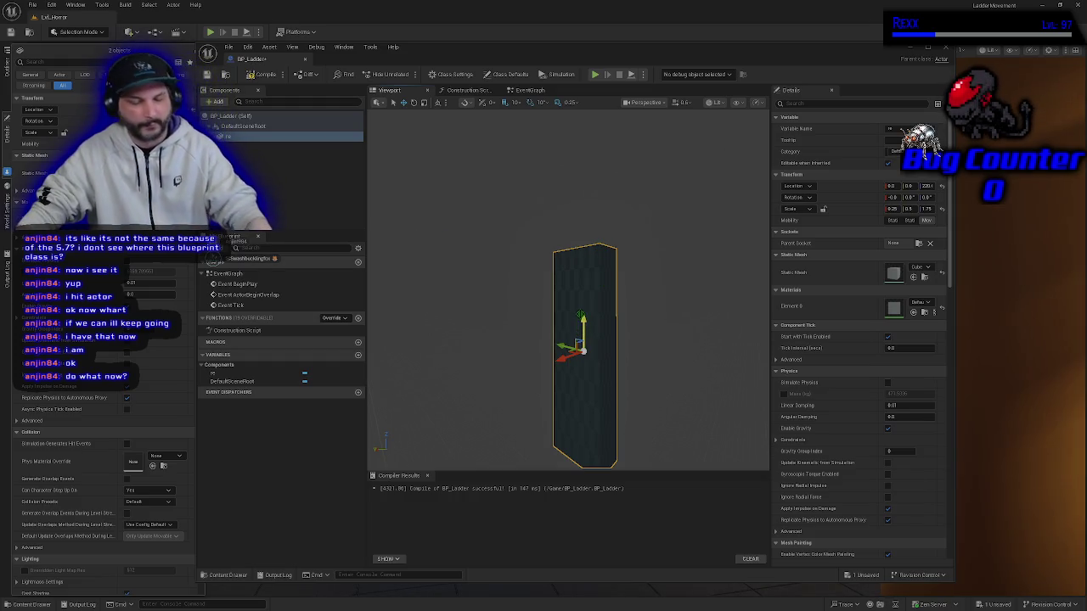
mouse_move(482, 244)
mouse_down()
mouse_move(481, 255)
mouse_move(458, 127)
mouse_up()
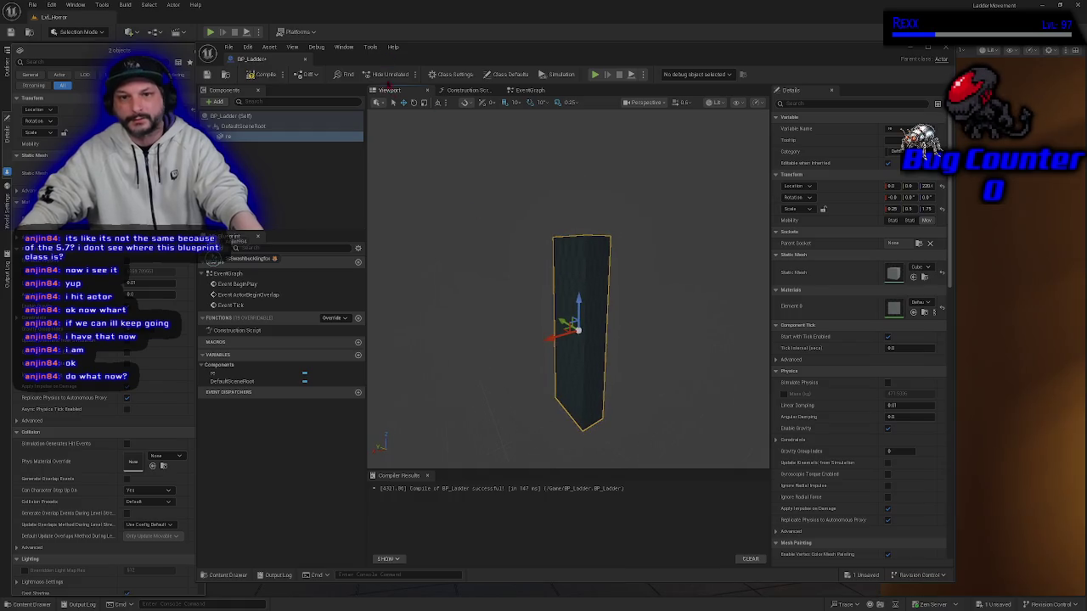
click(413, 102)
click(424, 102)
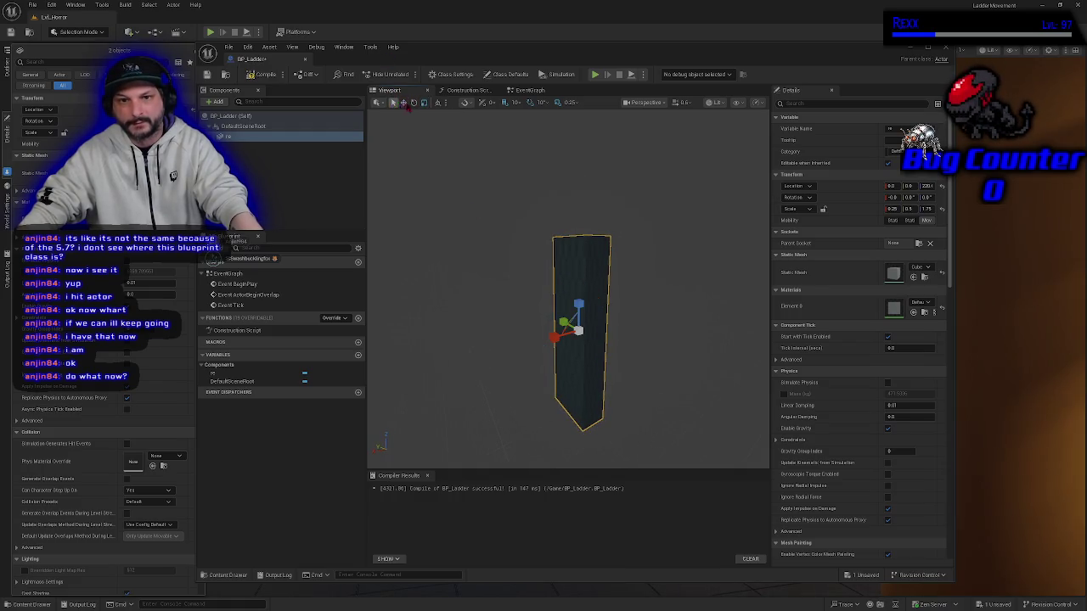
click(403, 102)
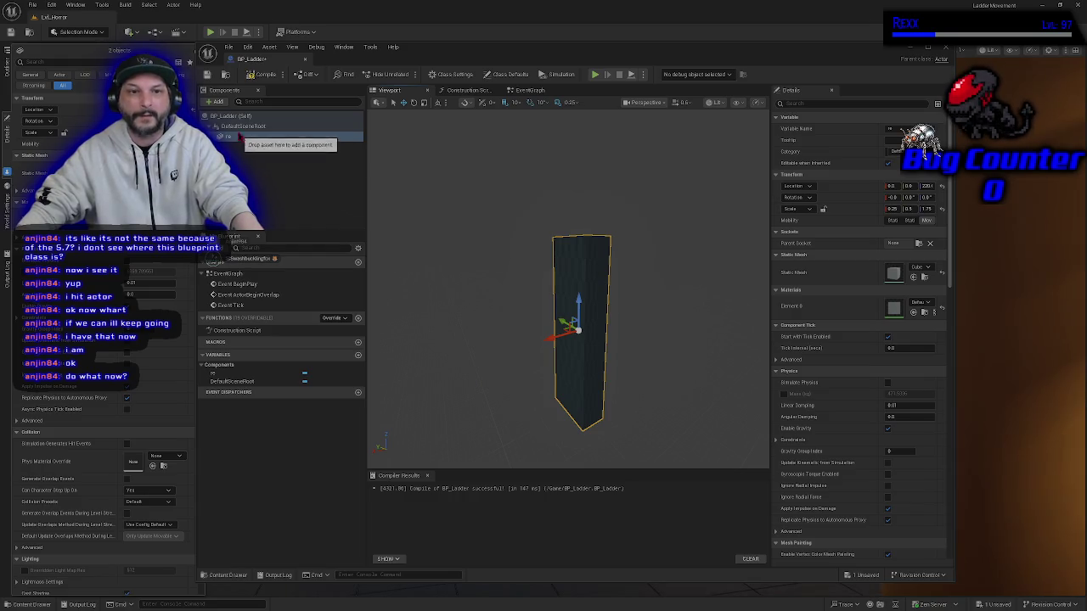
Add a Box Collision, widen it around the ladder's foot, and duplicate it as Box1.
click(219, 101)
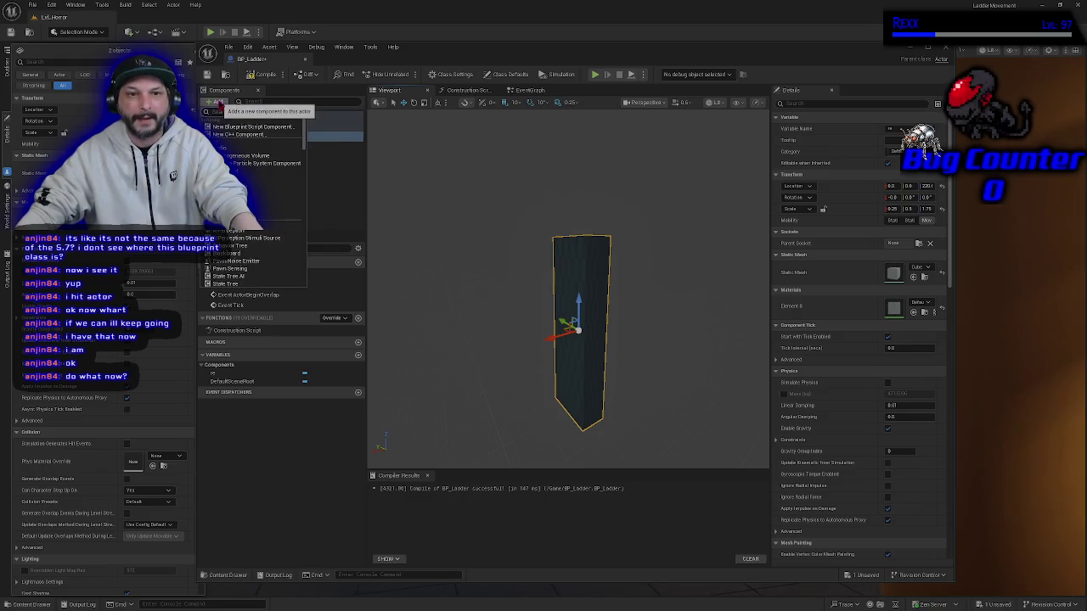
text(box)
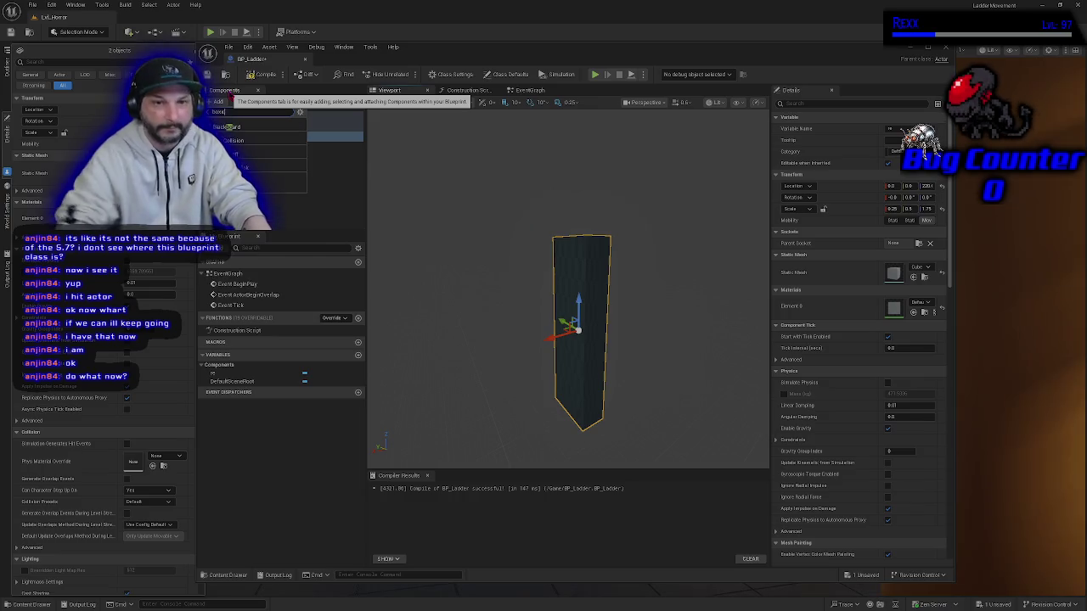
key(Return)
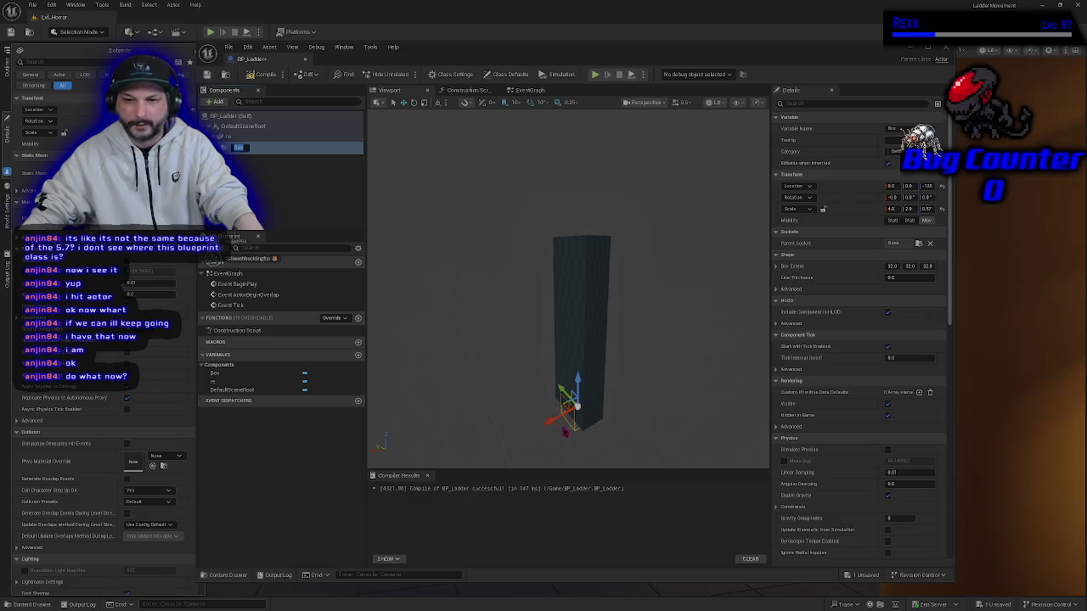
mouse_move(561, 421)
mouse_down()
mouse_move(518, 435)
mouse_move(540, 411)
mouse_up()
key(r)
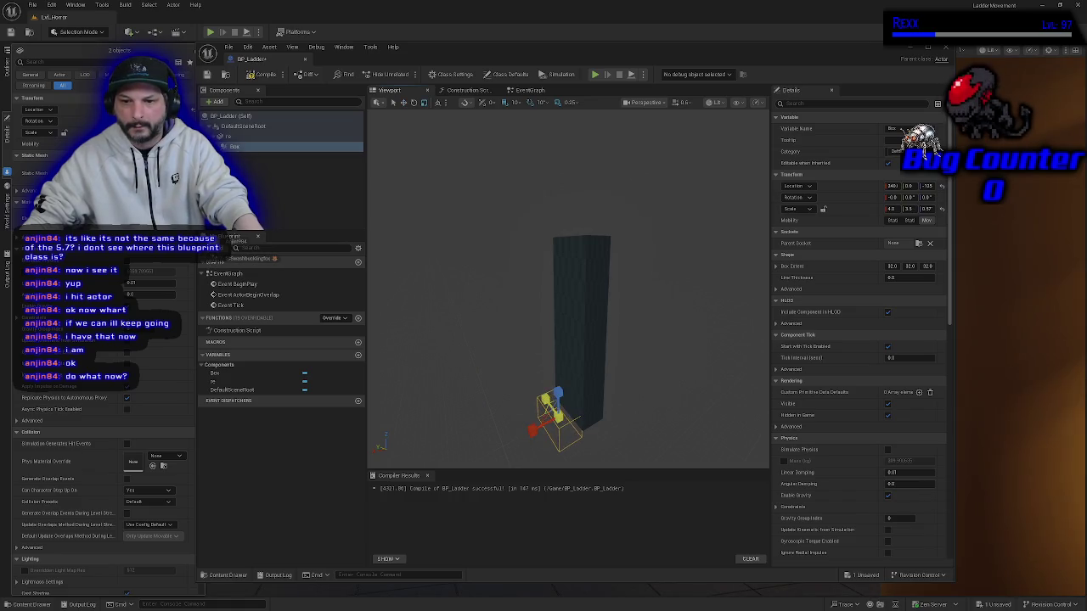
drag(557, 417, 528, 407)
scroll(526, 356, up, 5)
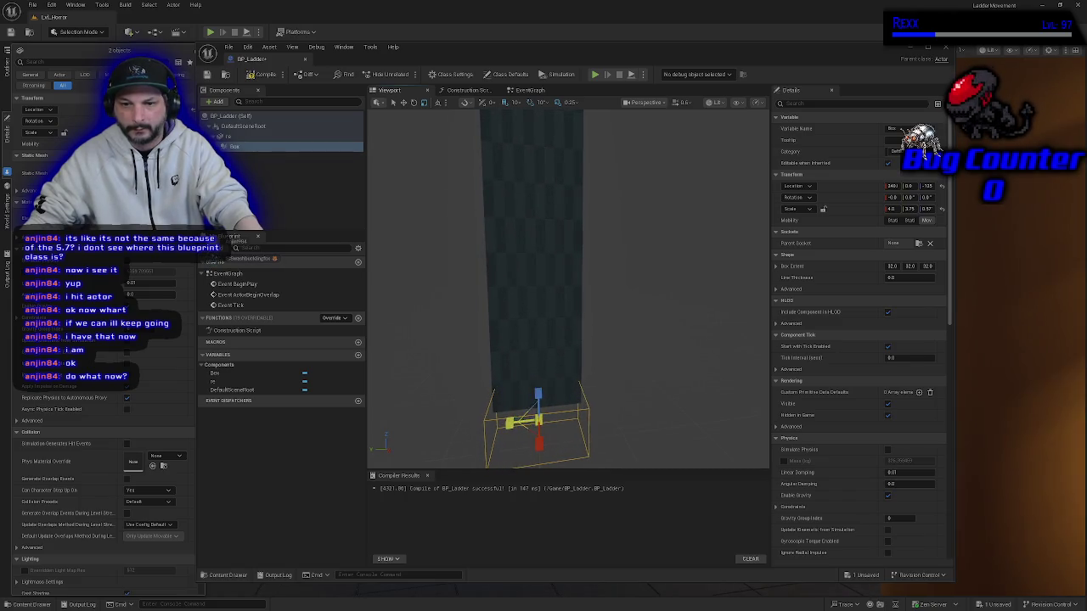
mouse_move(619, 416)
mouse_down()
mouse_move(650, 434)
mouse_move(616, 399)
mouse_move(628, 418)
mouse_move(619, 419)
mouse_up()
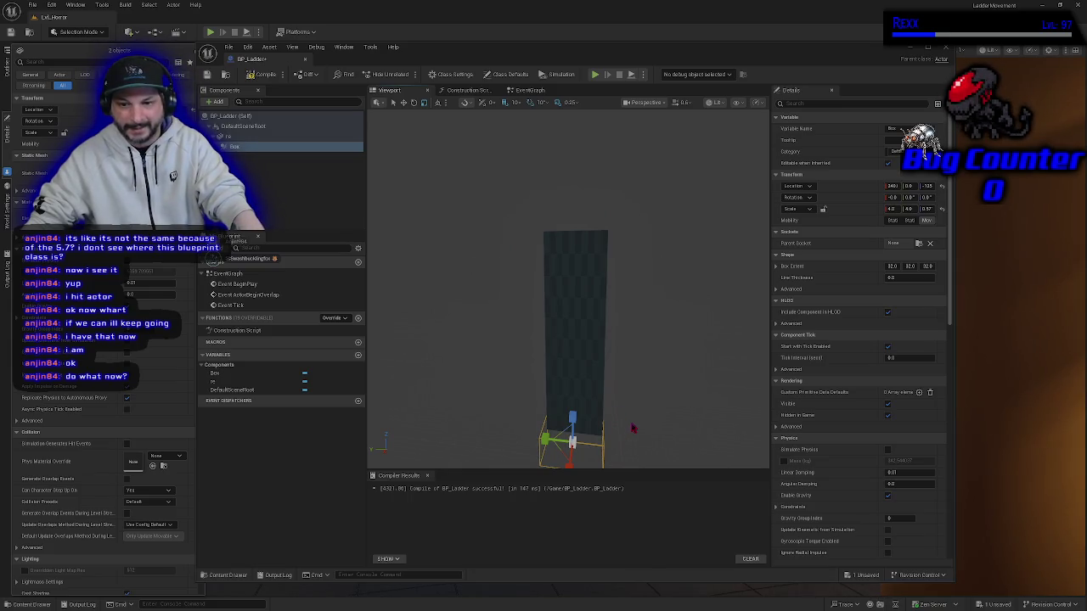
key(ctrl+d)
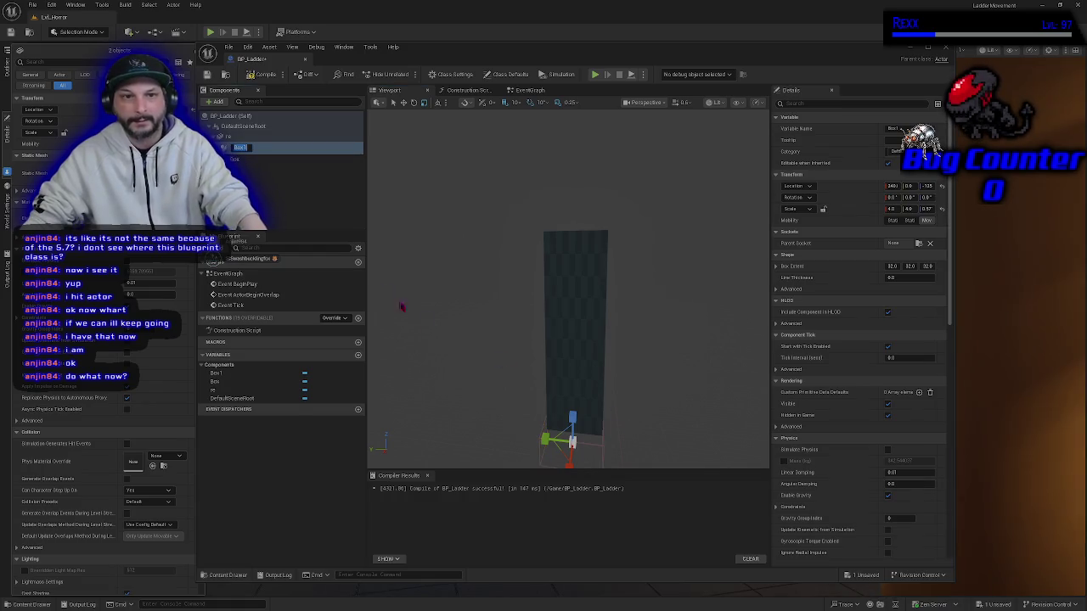
Accept the name Box1 and raise Box1 to the top of the ladder mesh.
click(405, 303)
click(252, 148)
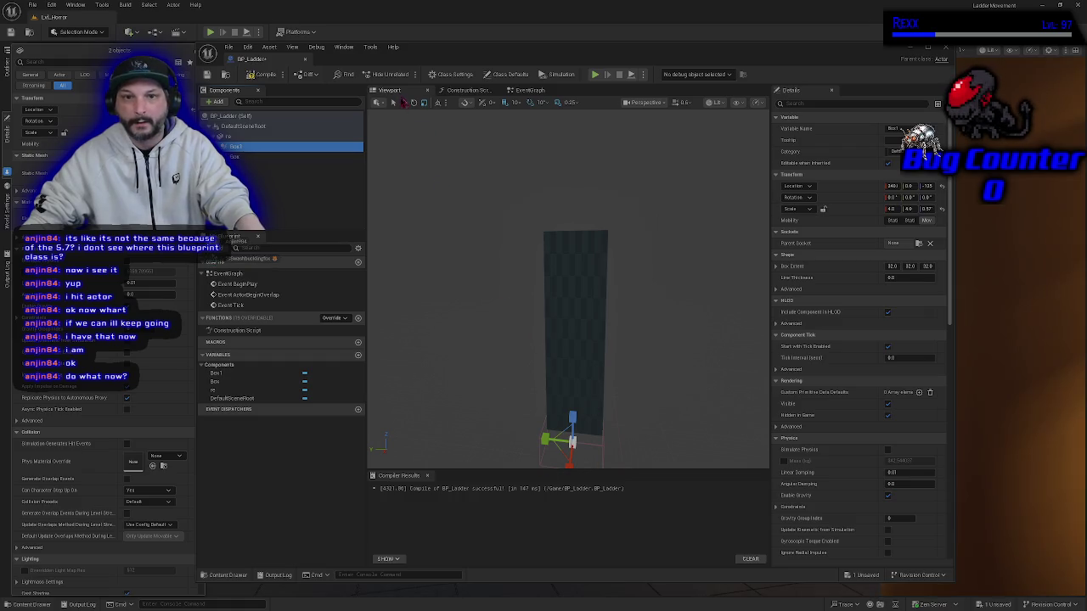
click(404, 102)
drag(574, 410, 571, 168)
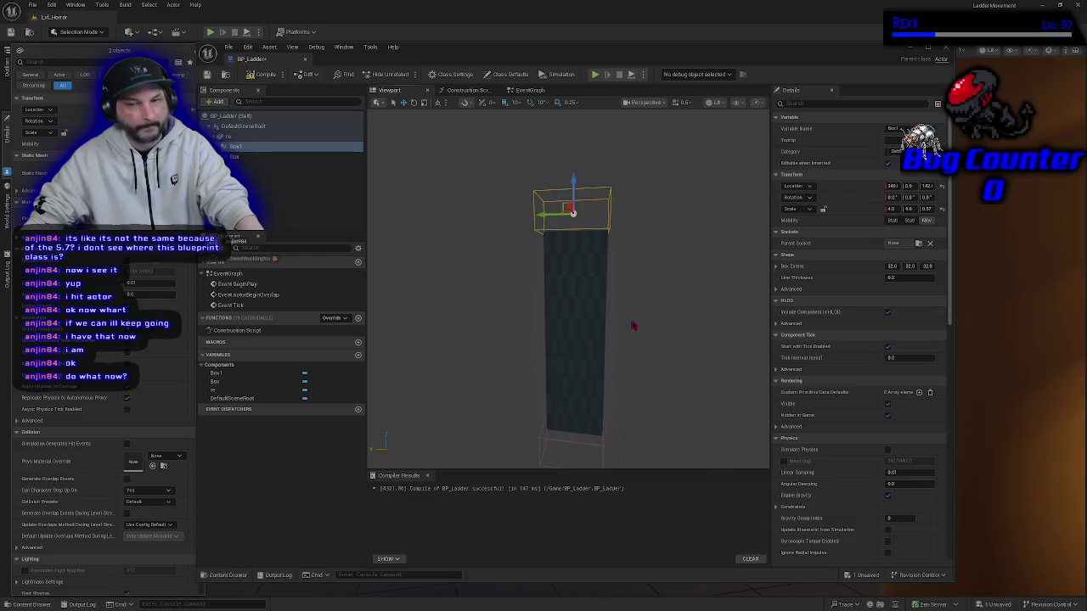
mouse_move(636, 335)
mouse_down()
mouse_move(632, 366)
mouse_move(309, 190)
mouse_up()
Rename the ladder mesh component to LadderMesh and reselect it.
click(251, 136)
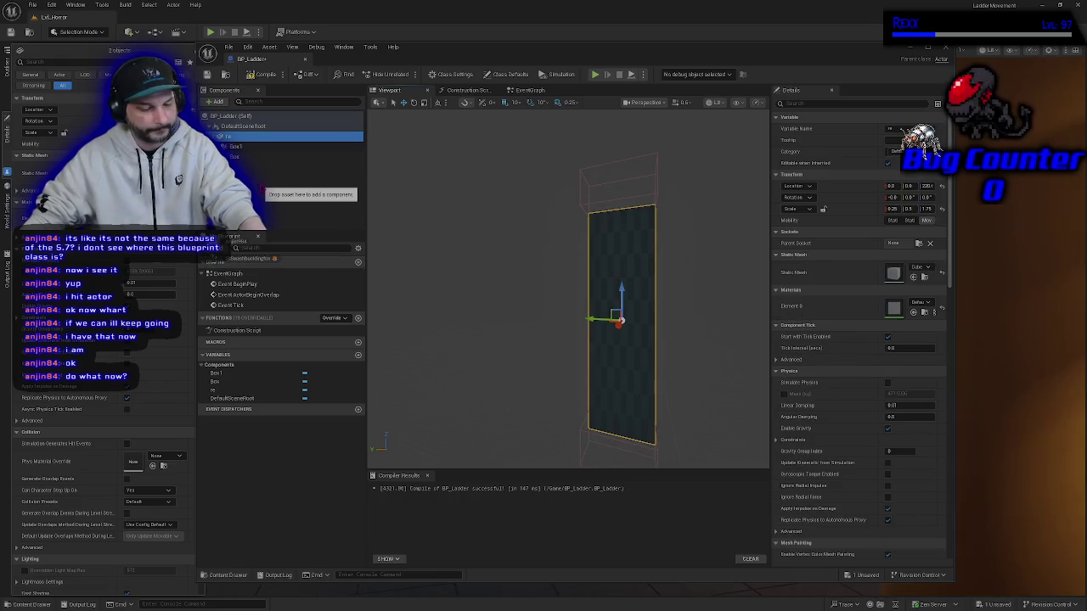
key(F2)
text(LadderMesh)
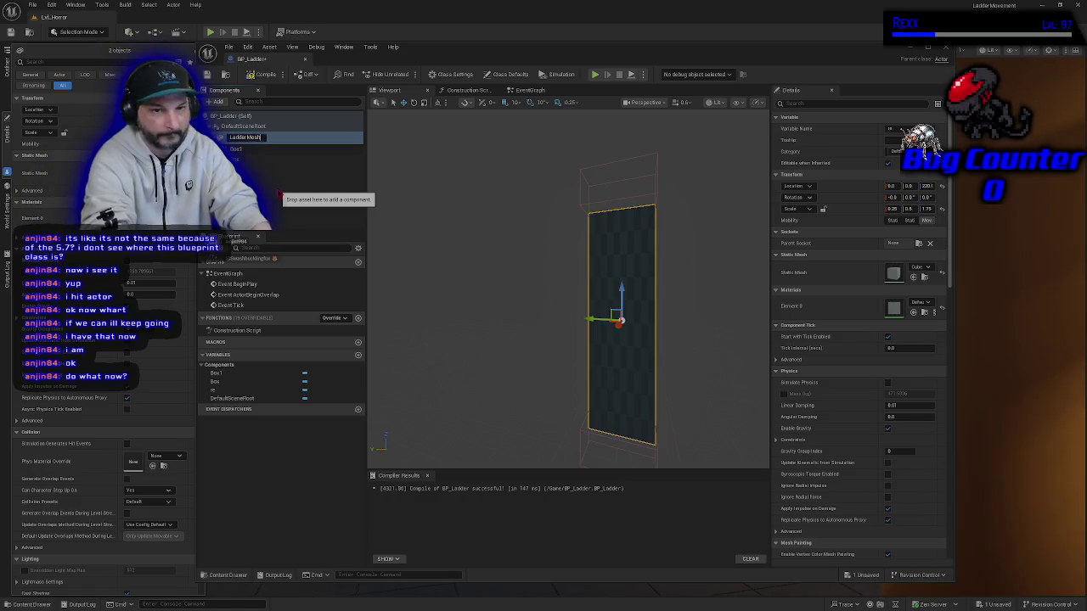
key(Return)
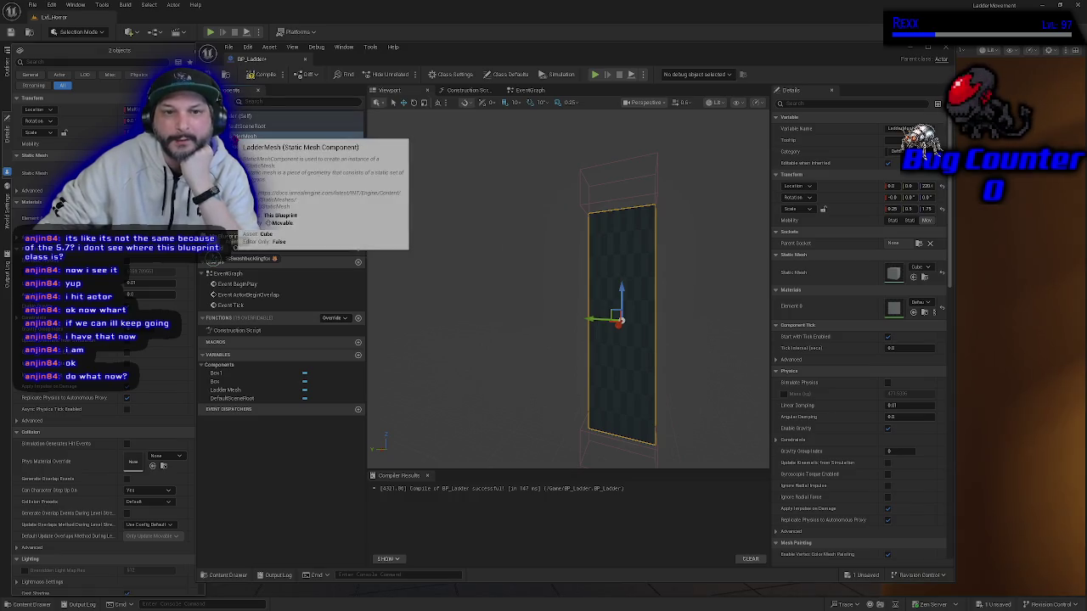
drag(438, 60, 517, 85)
click(313, 172)
click(312, 182)
click(305, 161)
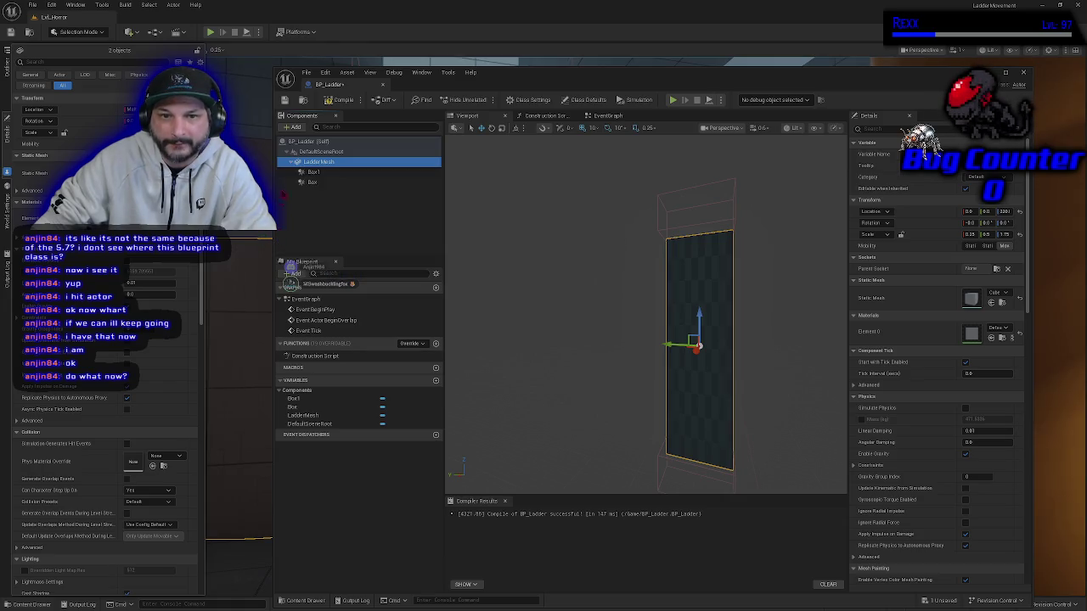
Reselect Box1 and LadderMesh, reframe the ladder, and compile BP_Ladder.
click(313, 171)
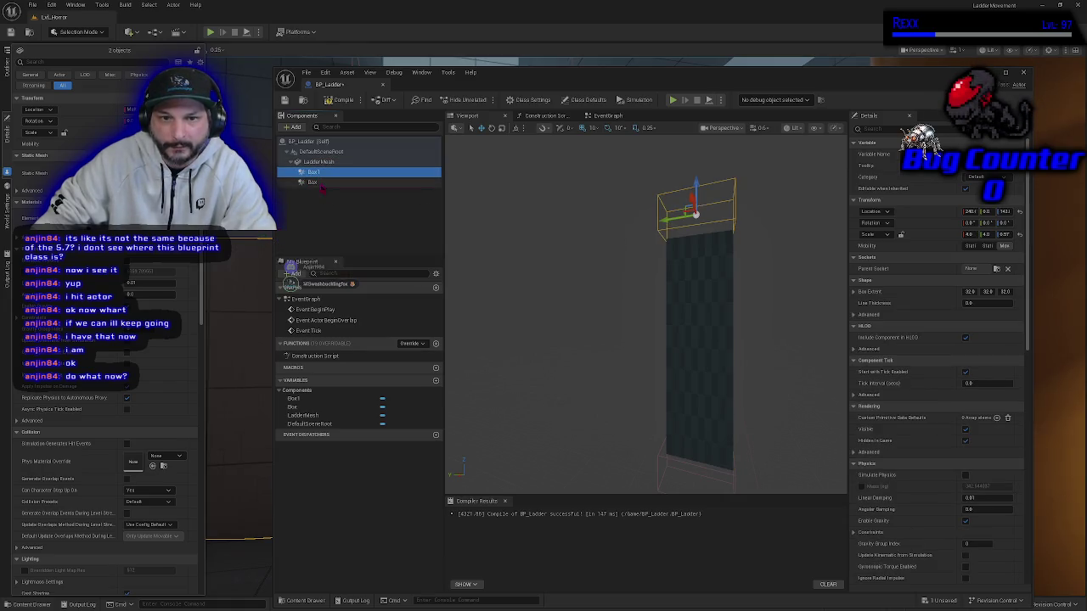
click(328, 163)
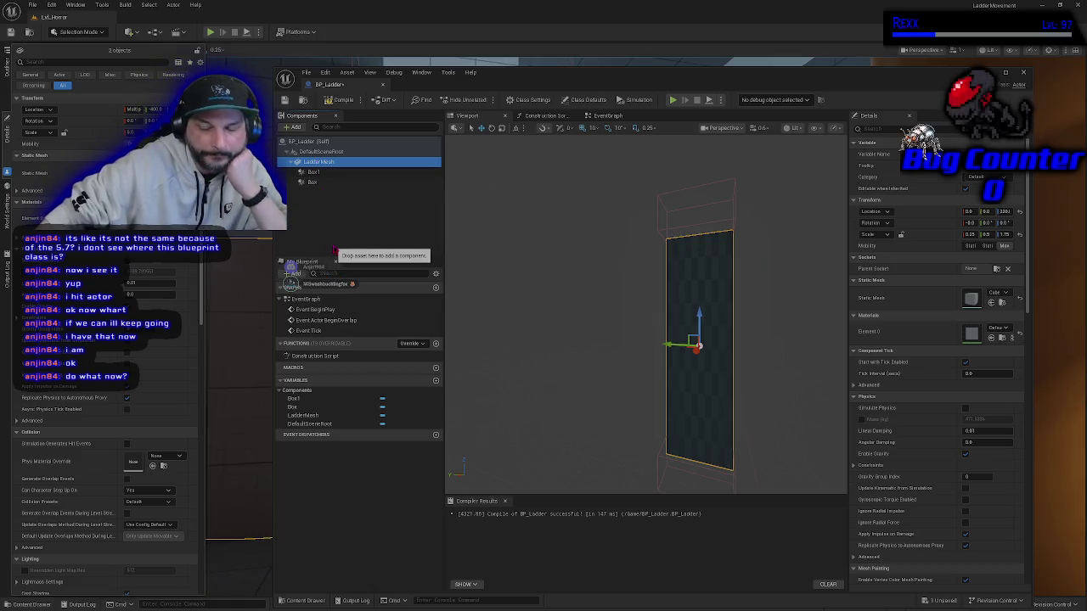
drag(626, 348, 620, 343)
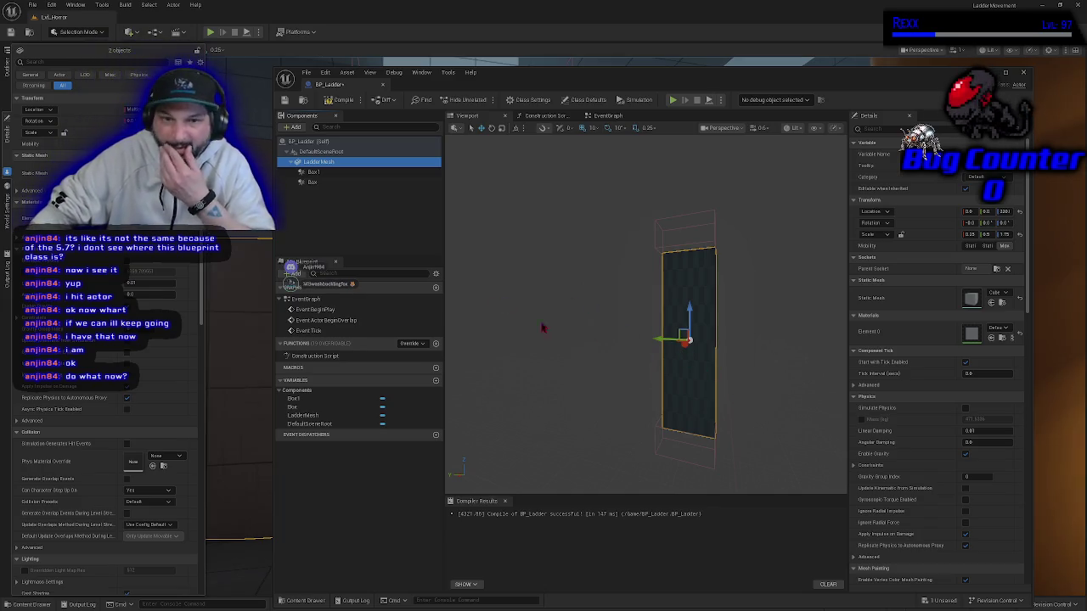
click(346, 102)
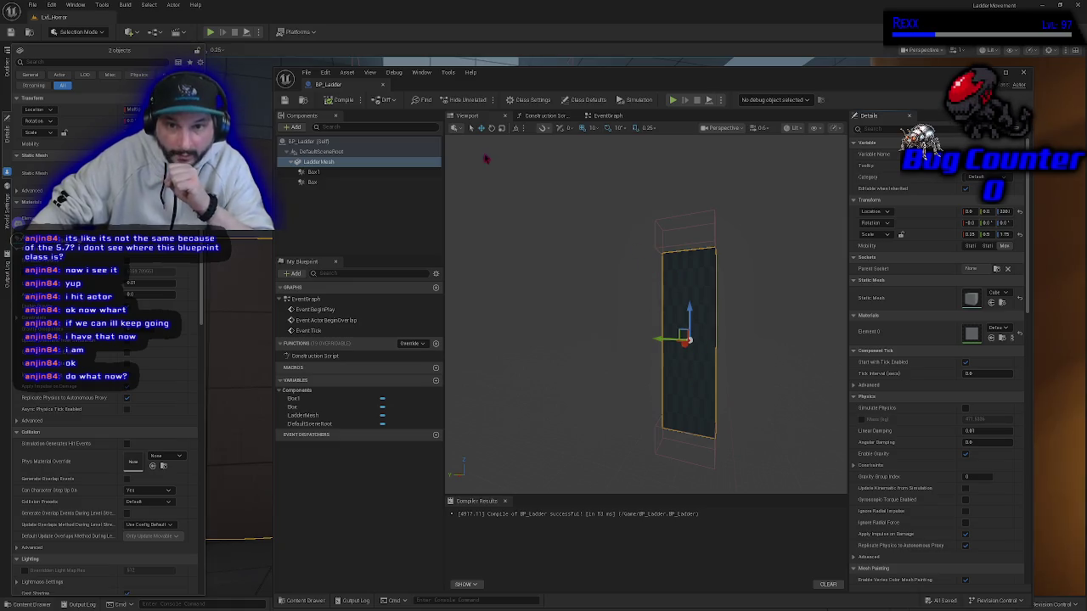
Move the blueprint editor window aside and maximize it.
mouse_move(524, 80)
mouse_down()
mouse_move(435, 131)
mouse_move(312, 170)
mouse_up()
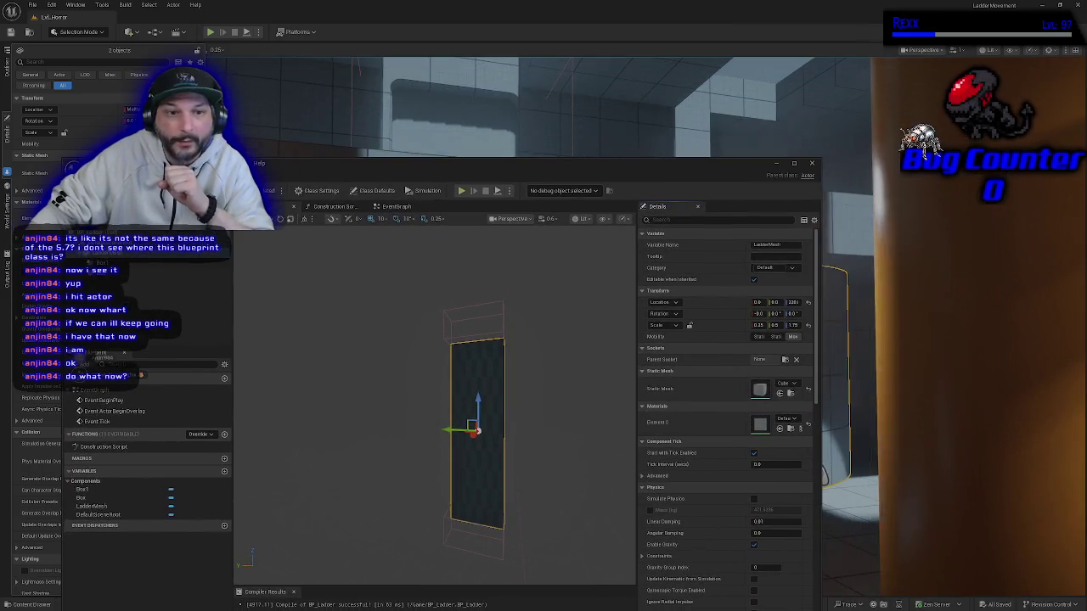
double_click(312, 167)
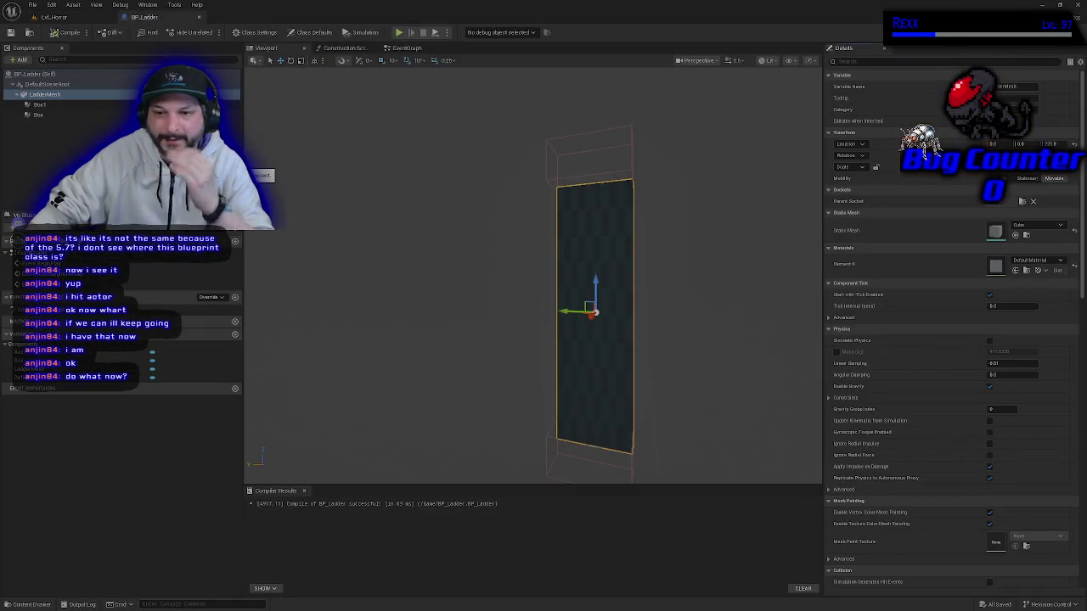
scroll(399, 269, down, 1)
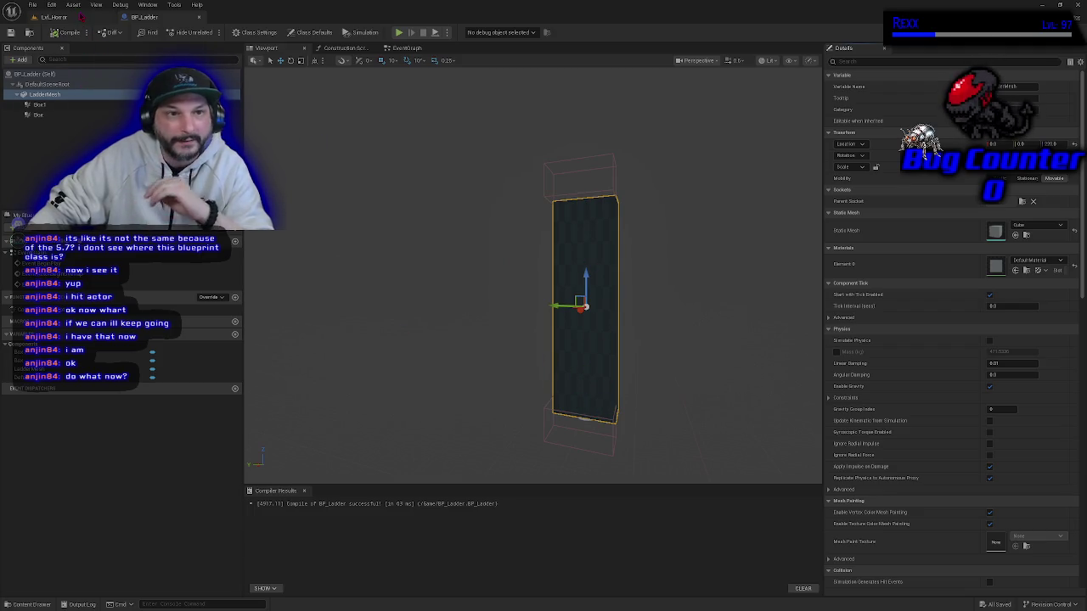
In the Lvl_Horror level, frame the selected cylinders and open the Content Drawer.
click(53, 17)
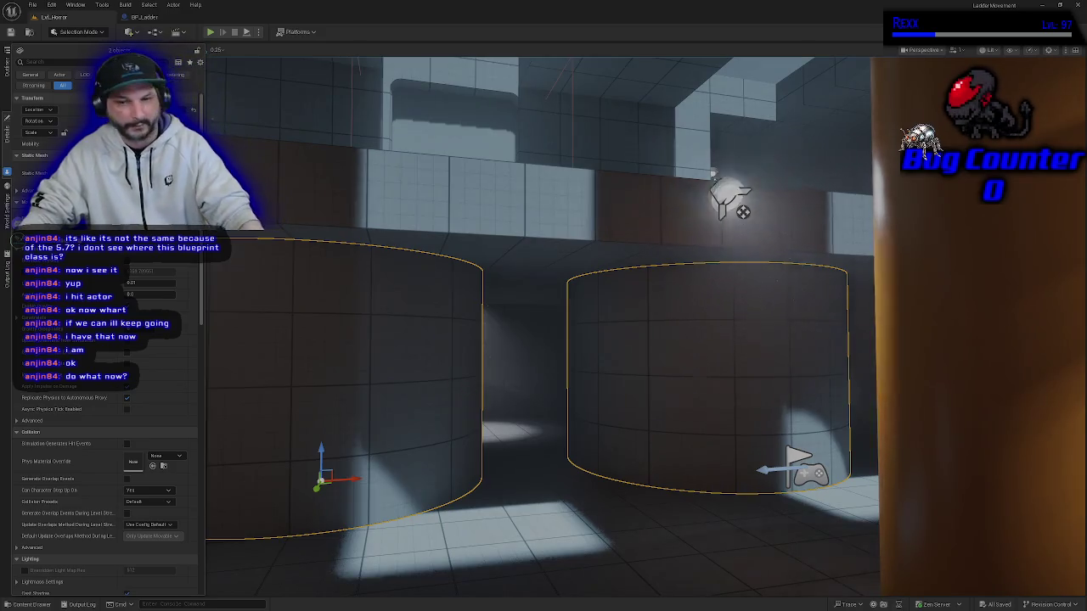
key(f)
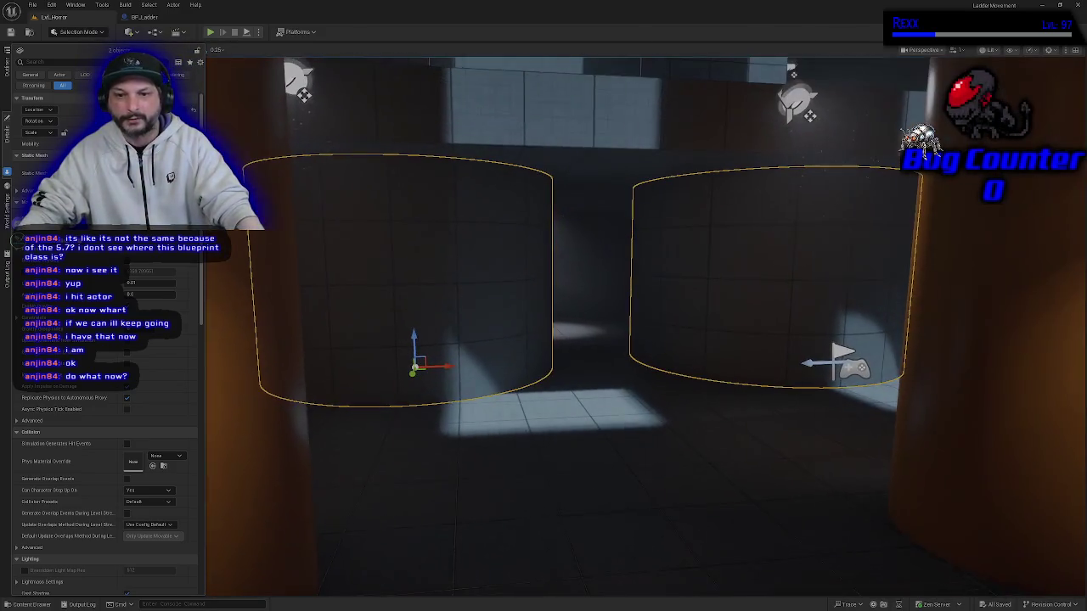
mouse_move(549, 510)
mouse_down()
mouse_move(548, 485)
mouse_move(587, 458)
mouse_up()
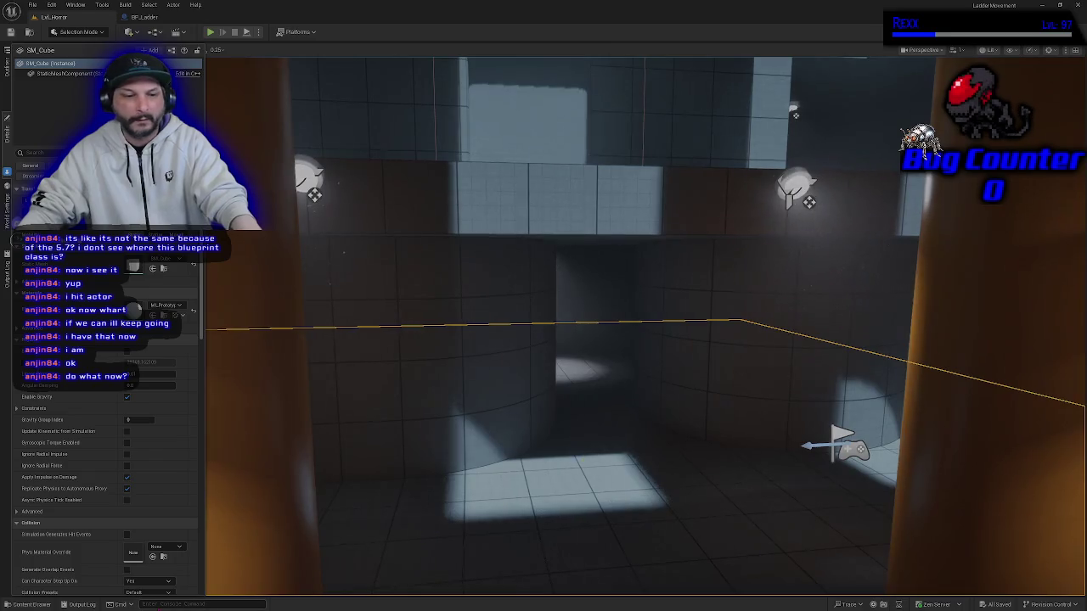
click(31, 604)
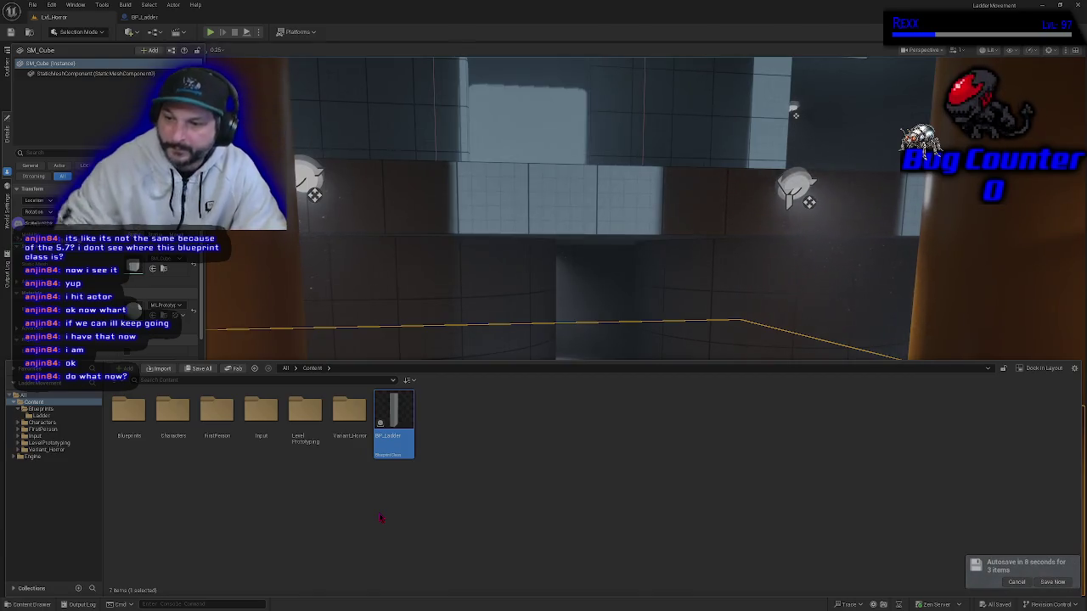
Drag a BP_Ladder instance from the Content Drawer into the level and shift it further left.
click(1053, 581)
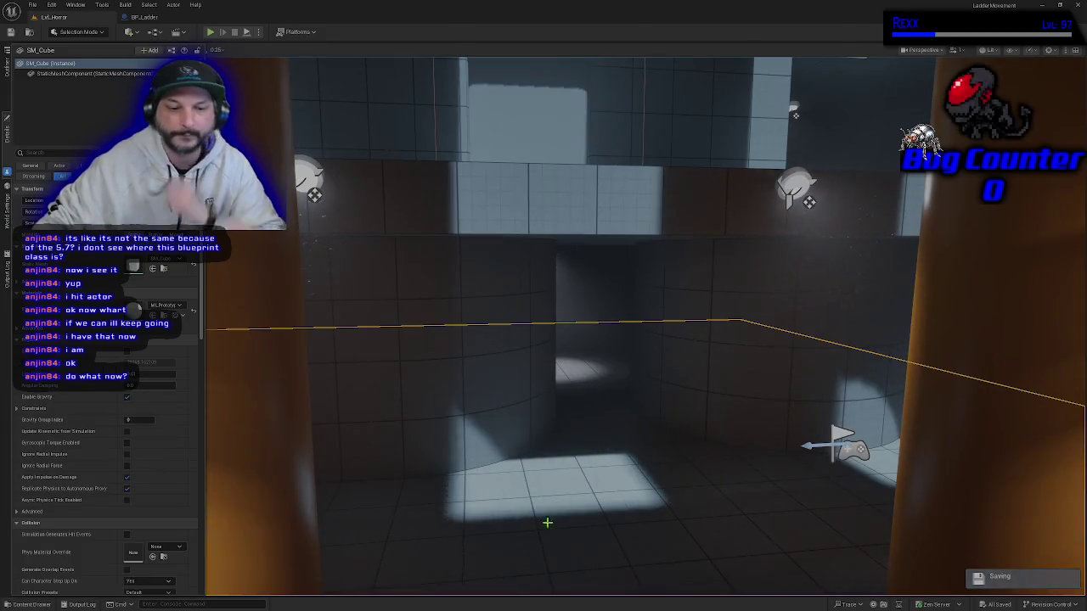
click(33, 604)
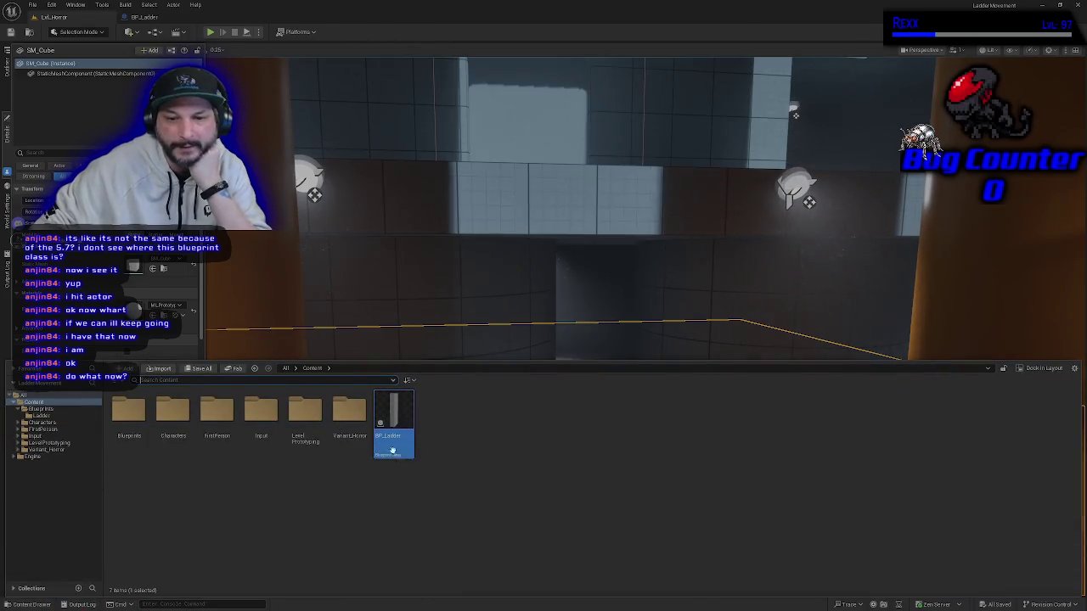
mouse_move(394, 434)
mouse_down()
mouse_move(490, 315)
mouse_move(591, 510)
mouse_move(566, 545)
mouse_move(578, 554)
mouse_up()
key(e)
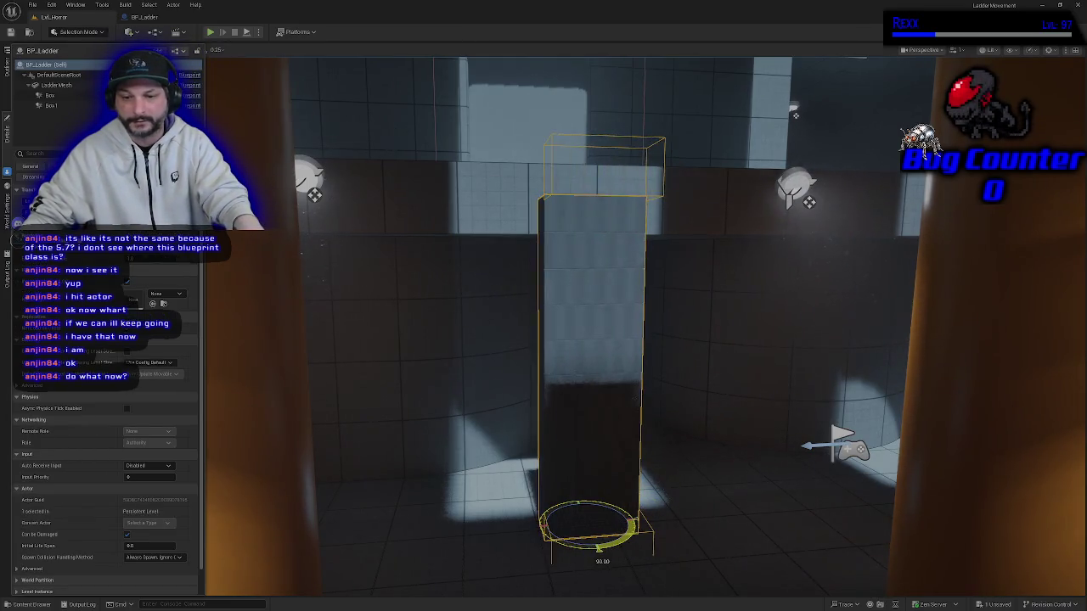
key(w)
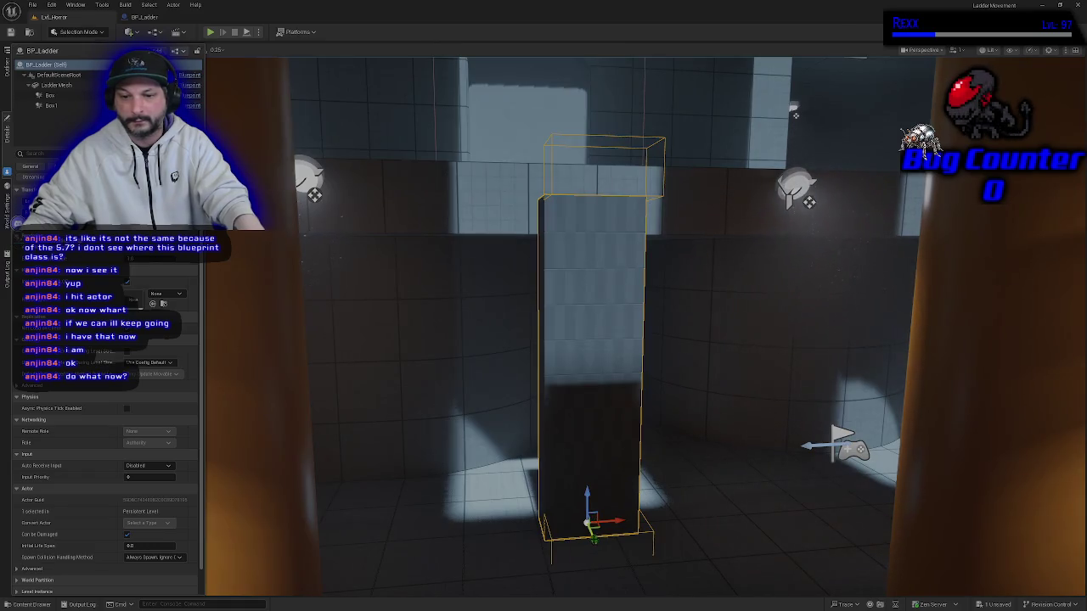
mouse_move(794, 113)
mouse_down()
mouse_move(883, 116)
mouse_move(811, 122)
mouse_up()
drag(606, 222, 577, 222)
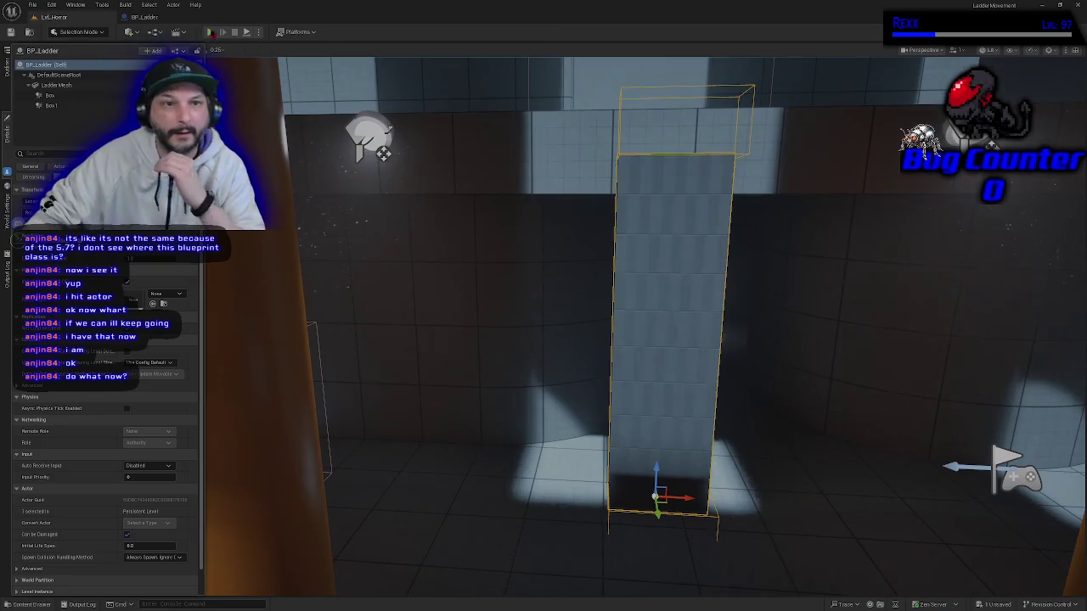
click(144, 17)
click(75, 19)
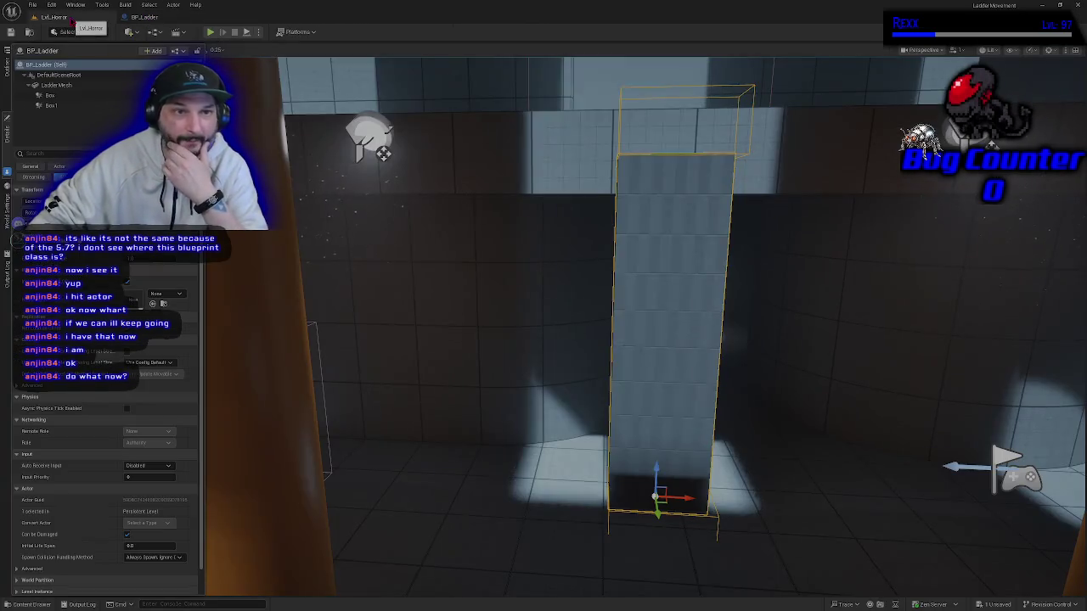
drag(566, 400, 578, 385)
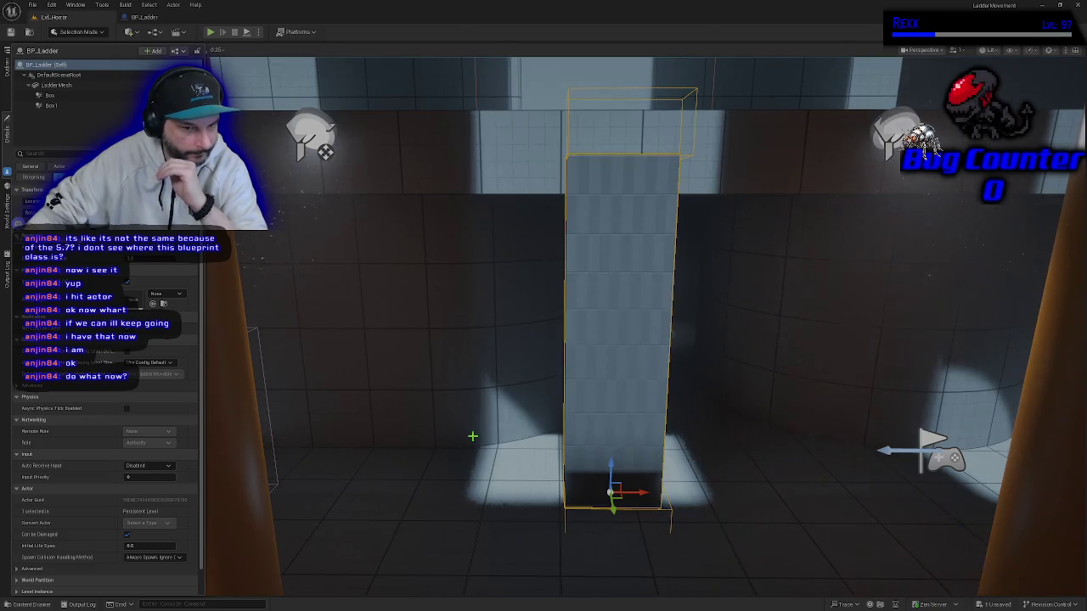
click(34, 604)
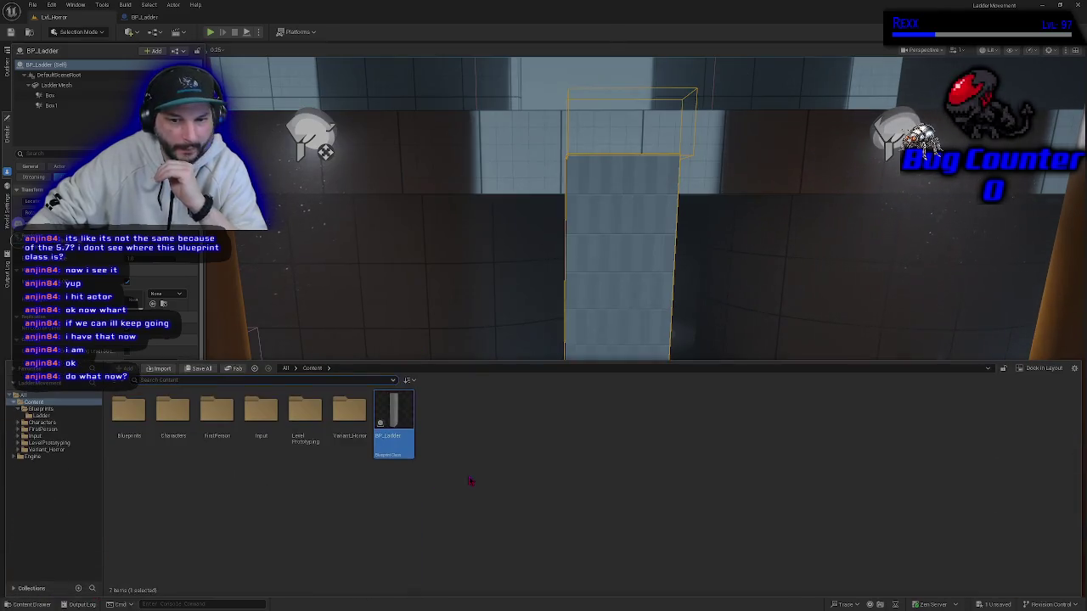
click(393, 420)
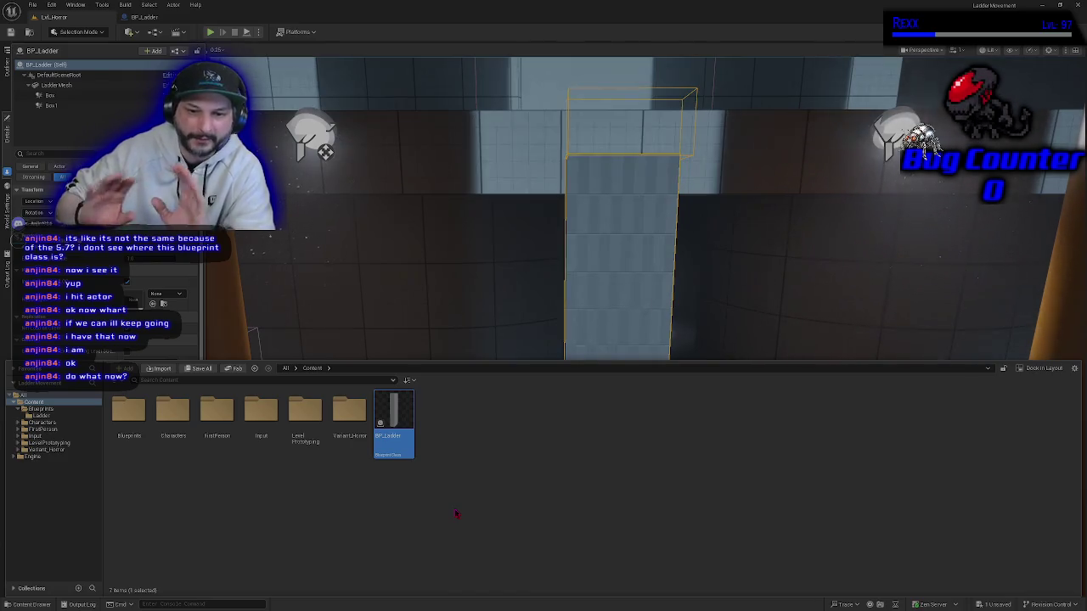
click(549, 495)
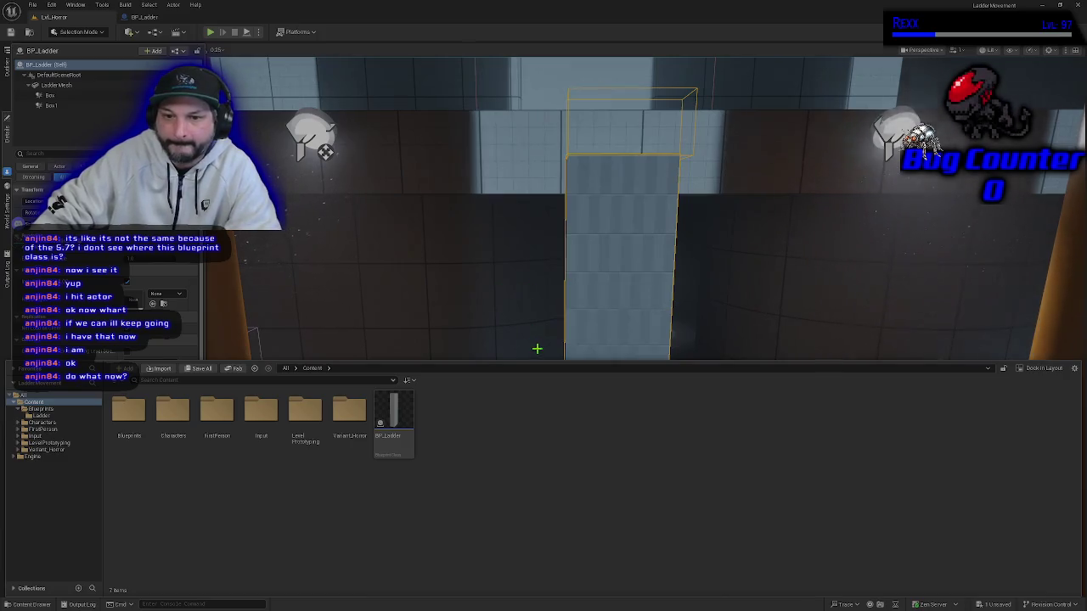
drag(531, 358, 547, 528)
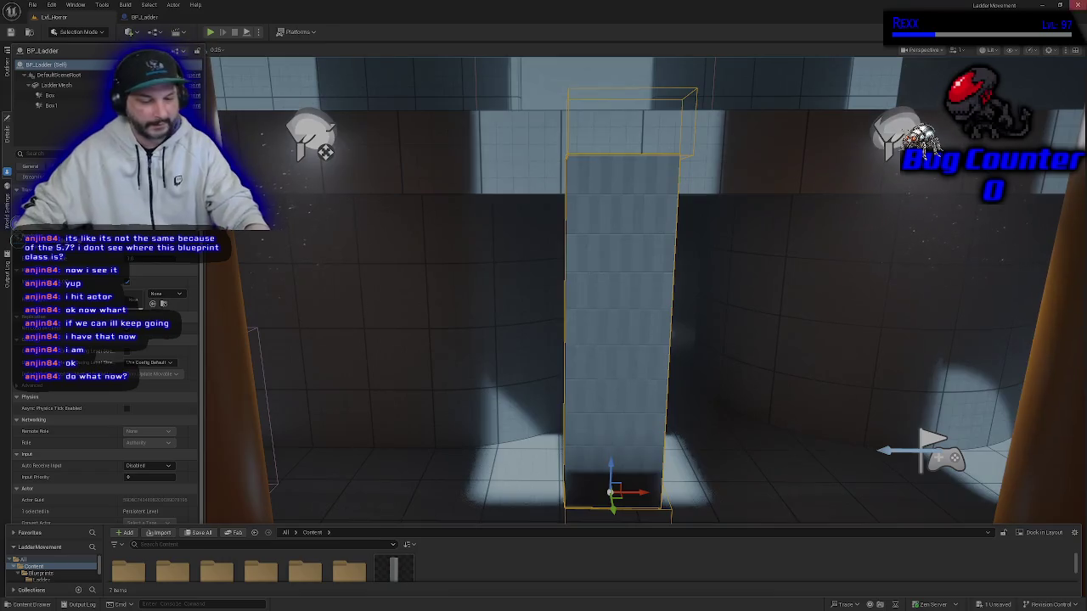
drag(731, 381, 715, 367)
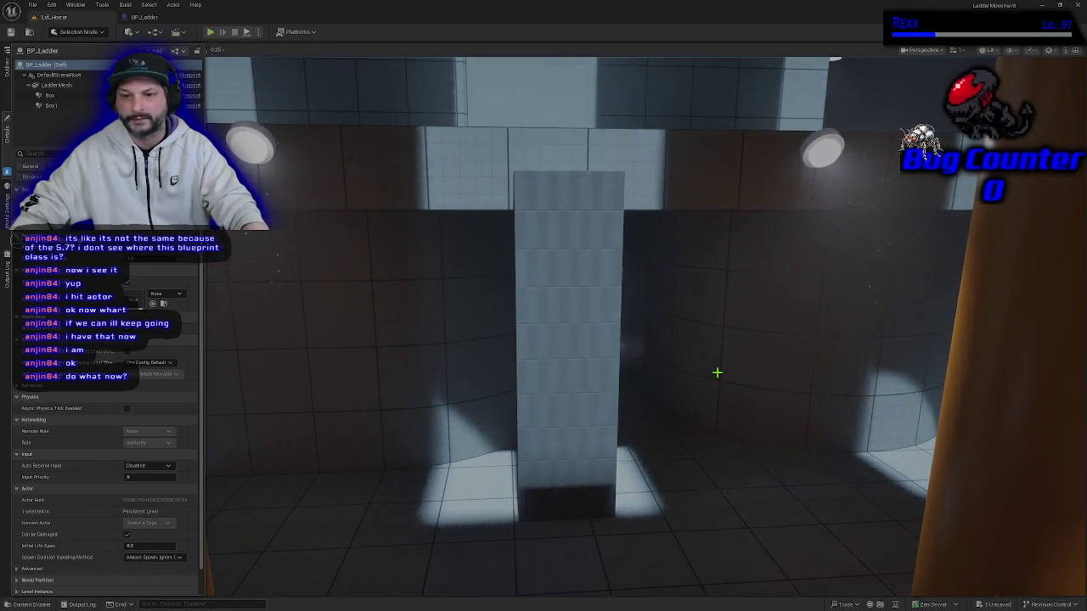
key(f)
key(g)
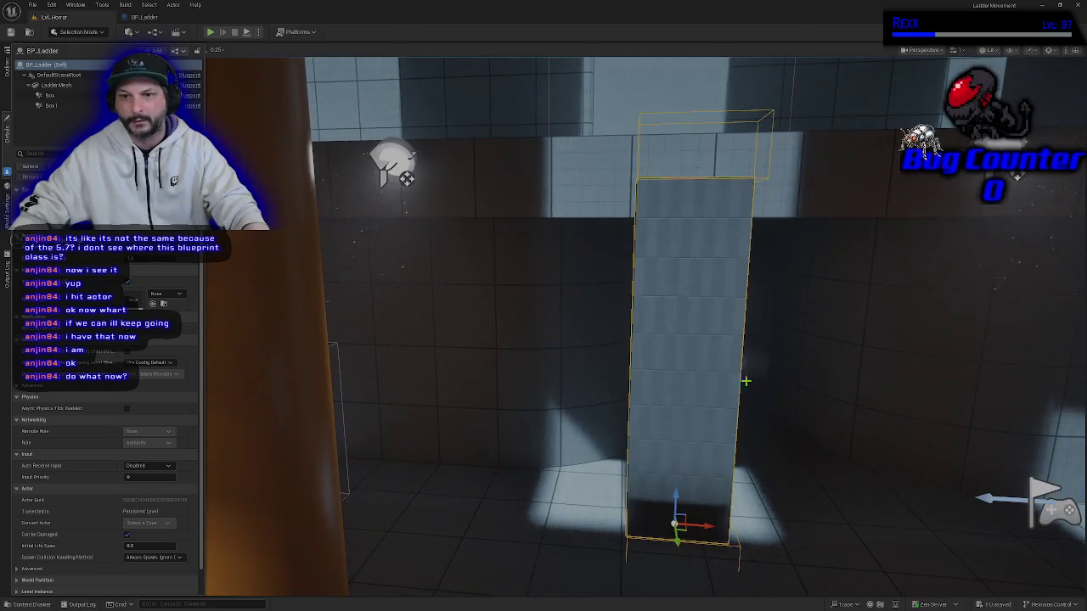
drag(823, 485, 883, 485)
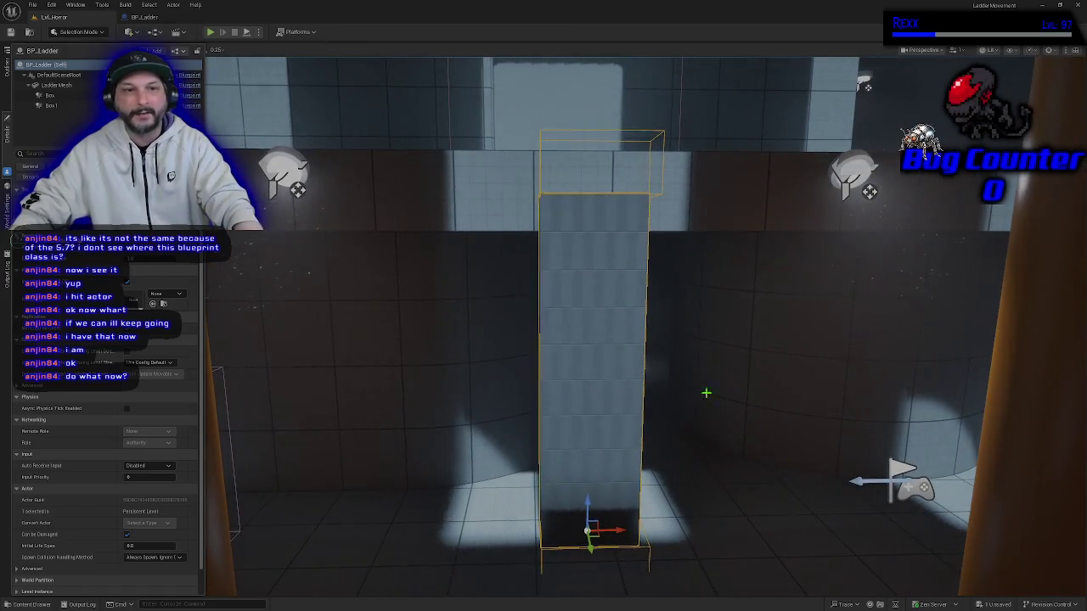
double_click(56, 85)
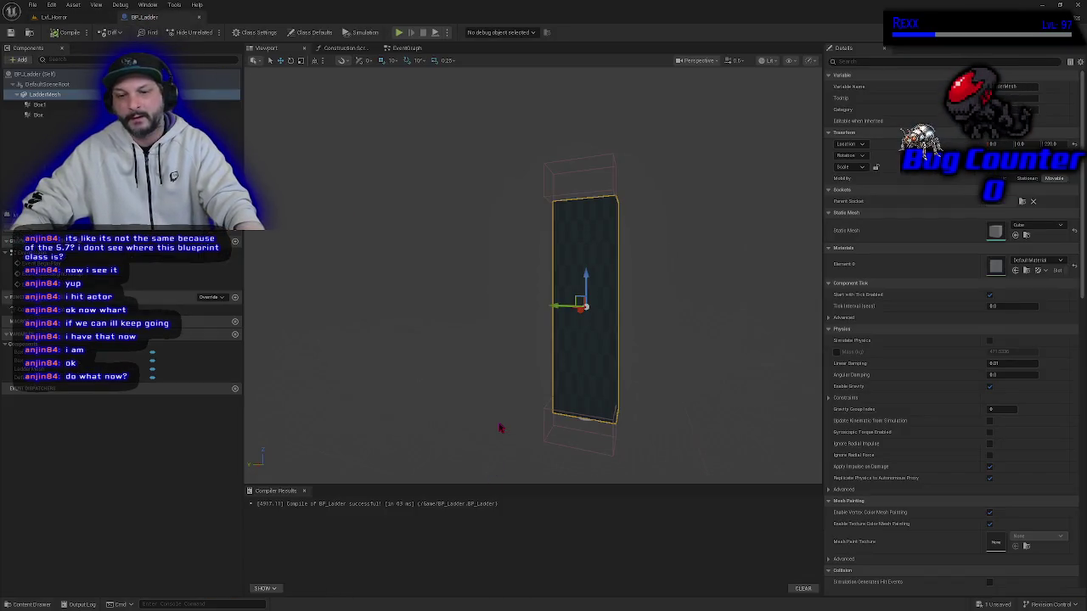
Return to the BP_Ladder editor, turn the preview toward the ladder, and open the Event Graph.
click(54, 17)
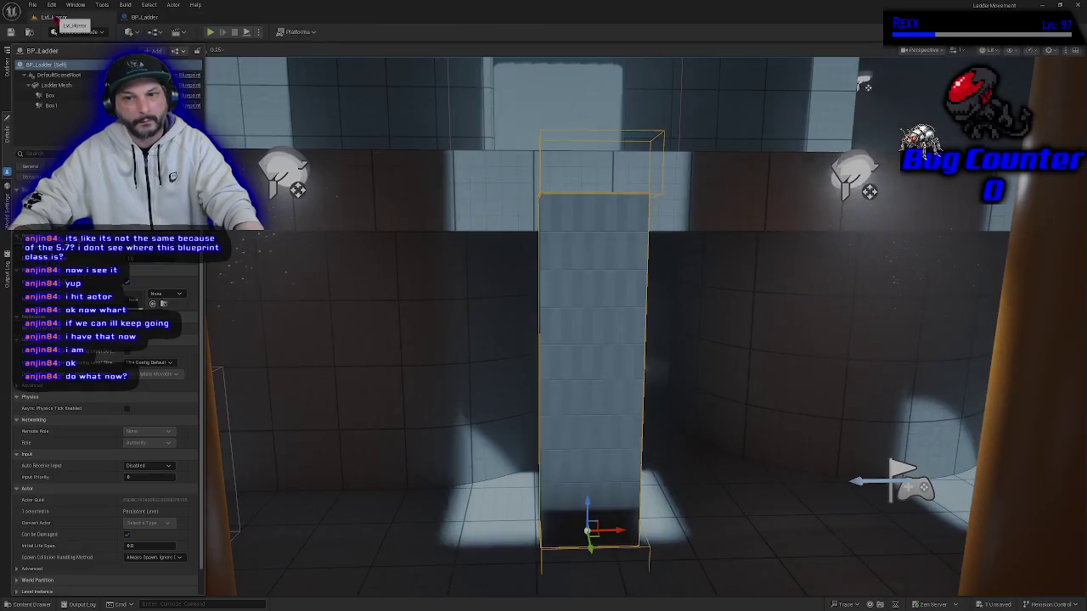
click(143, 17)
mouse_move(544, 340)
mouse_down()
mouse_move(603, 339)
mouse_move(426, 336)
mouse_move(405, 378)
mouse_move(374, 382)
mouse_move(405, 354)
mouse_up()
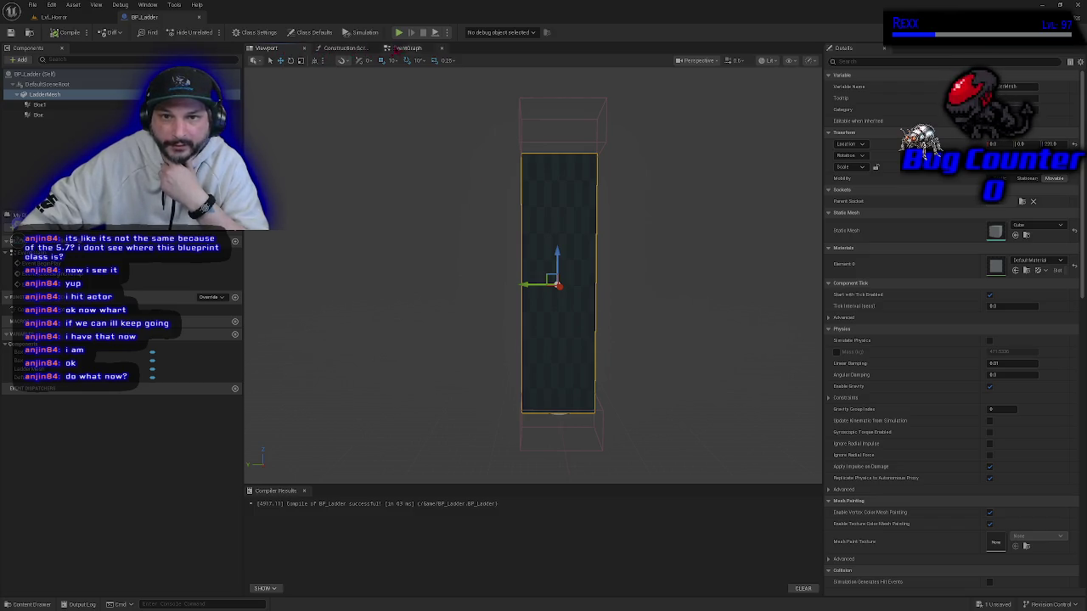
click(408, 49)
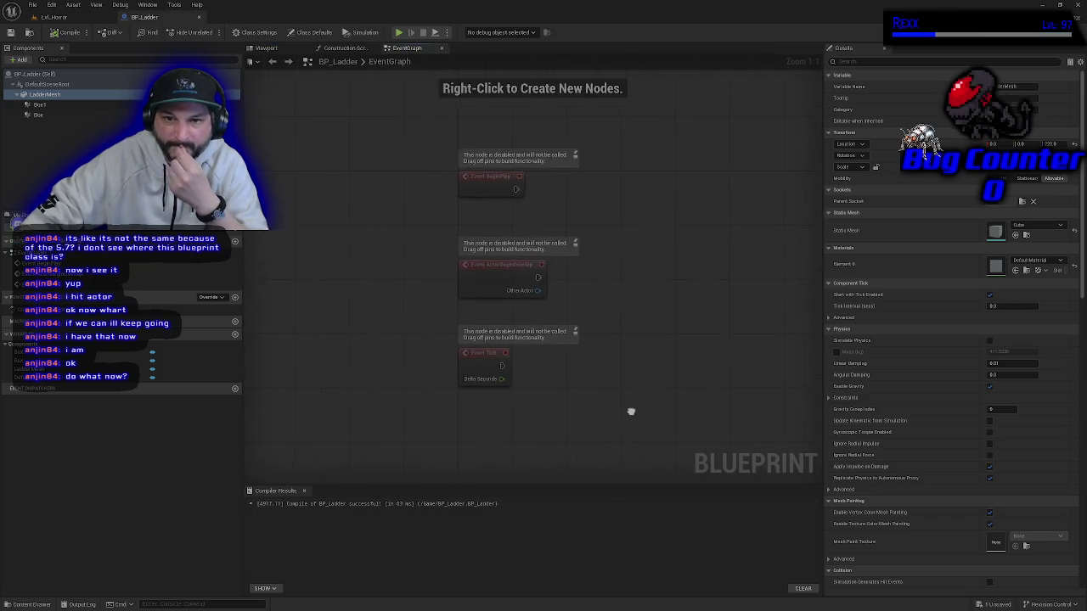
Check the level's content list, then recentre the Event Graph on its default event nodes.
click(53, 16)
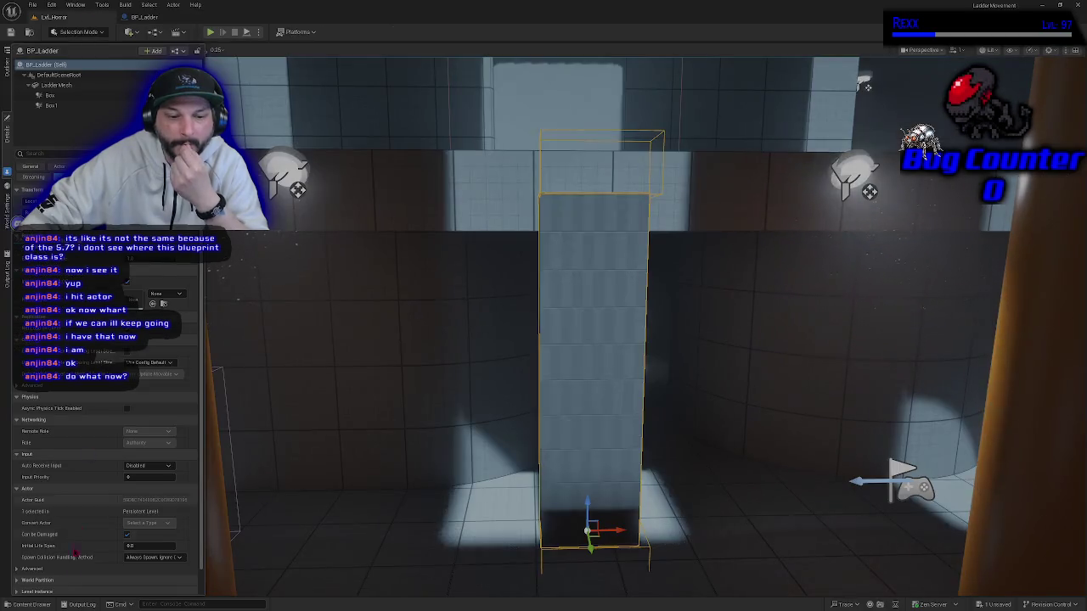
click(33, 604)
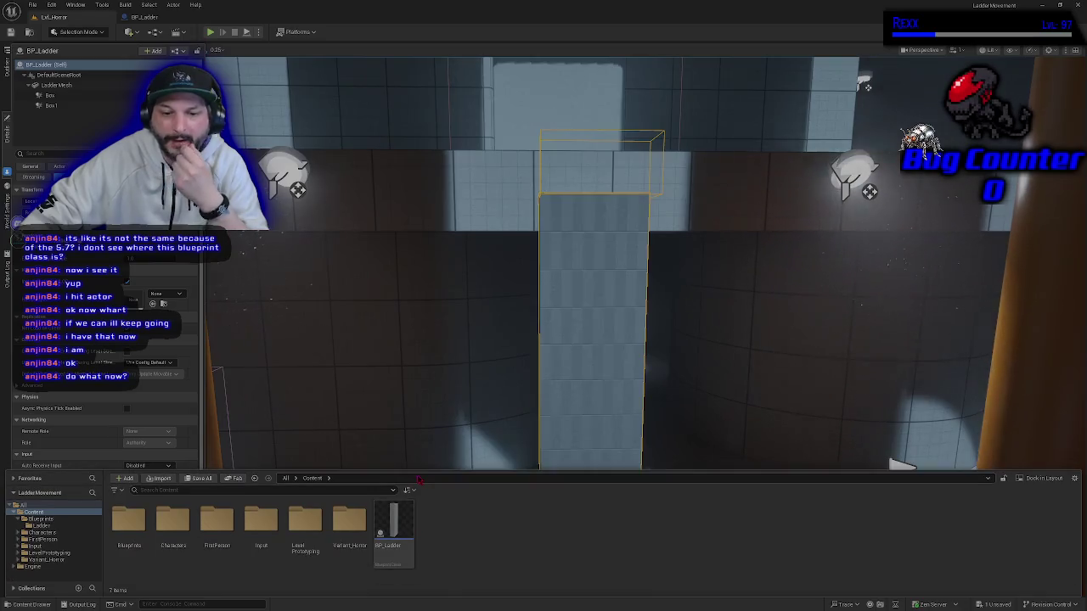
click(143, 17)
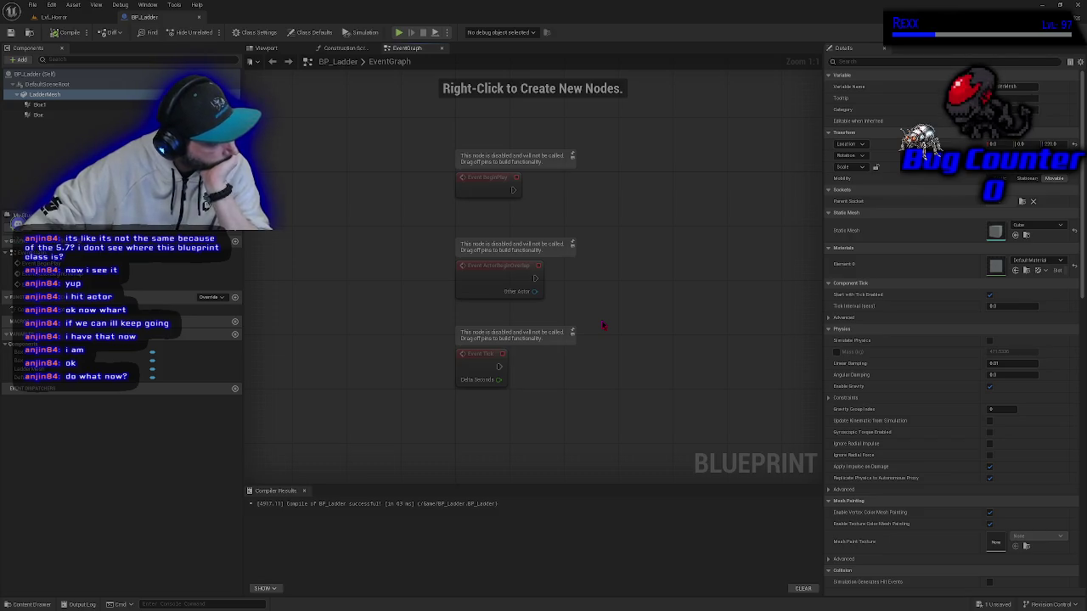
click(272, 49)
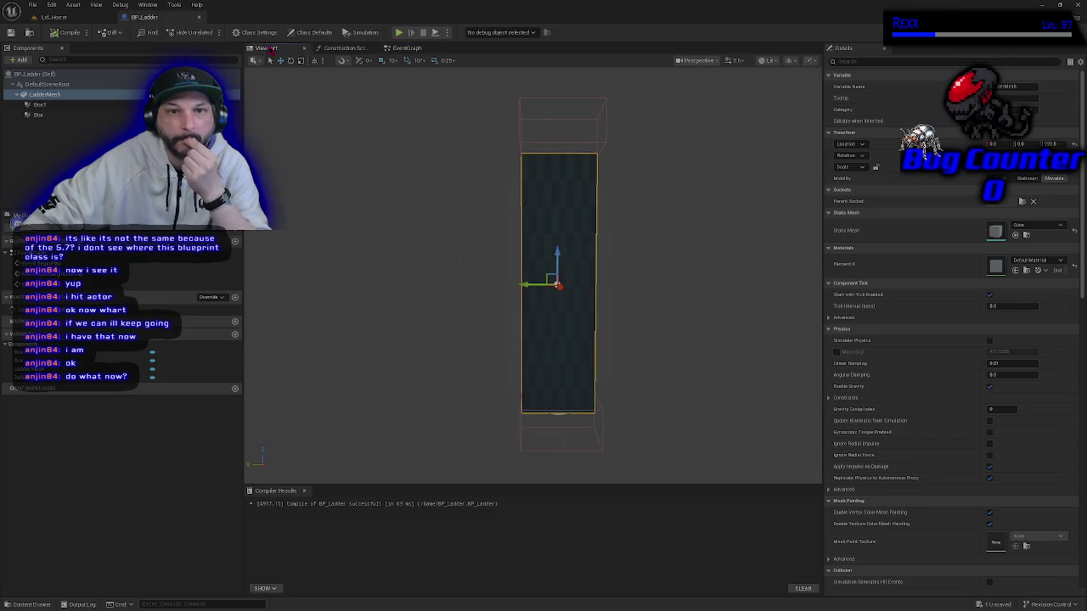
click(407, 49)
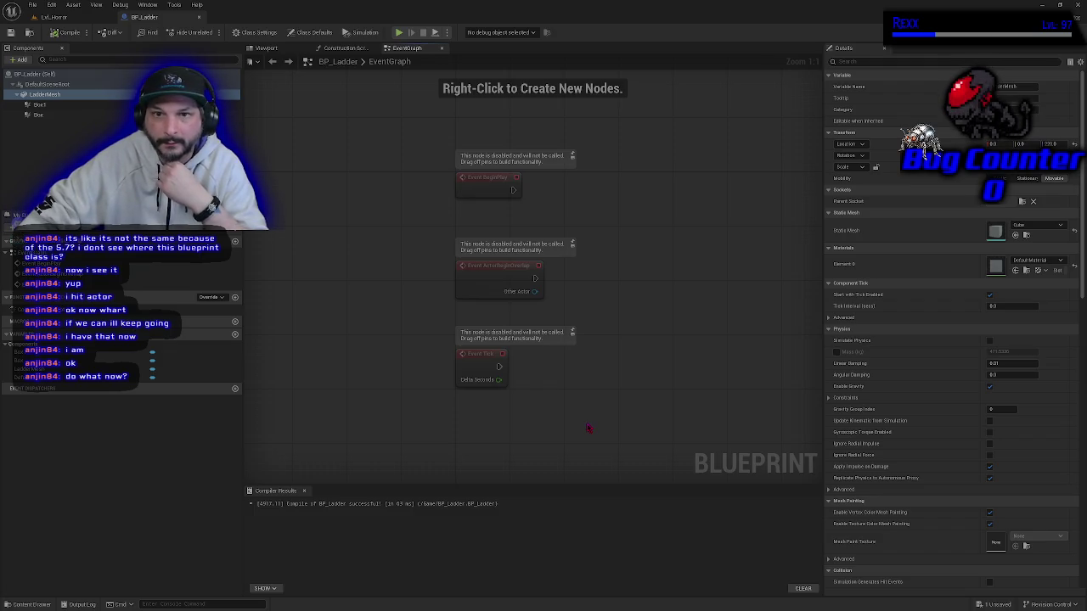
drag(590, 429, 512, 417)
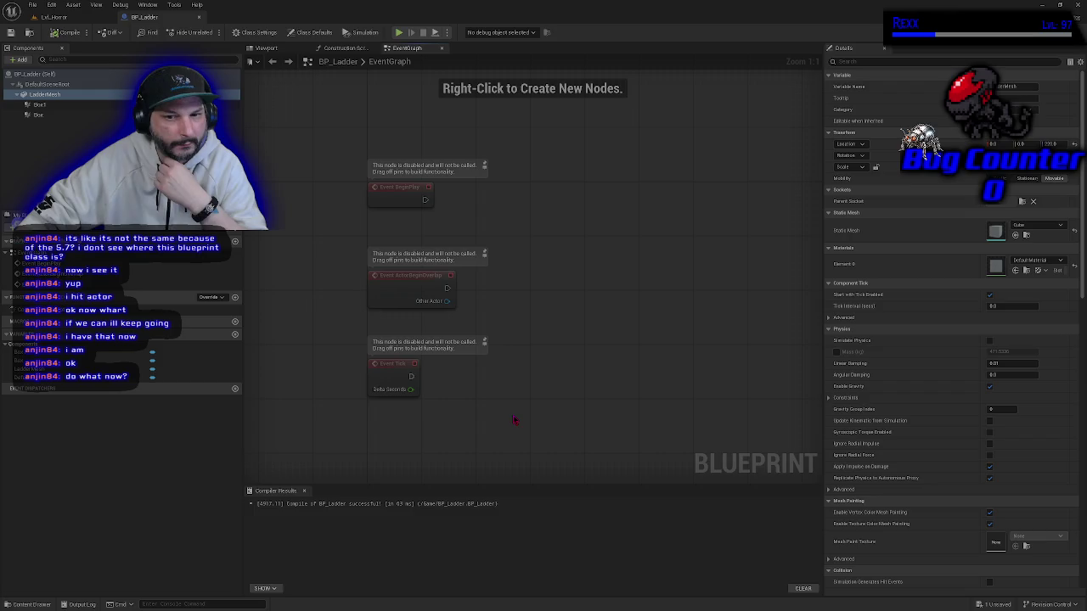
mouse_move(331, 124)
mouse_down()
mouse_move(520, 367)
mouse_move(348, 255)
mouse_move(492, 331)
mouse_move(522, 364)
mouse_move(501, 337)
mouse_up()
click(515, 360)
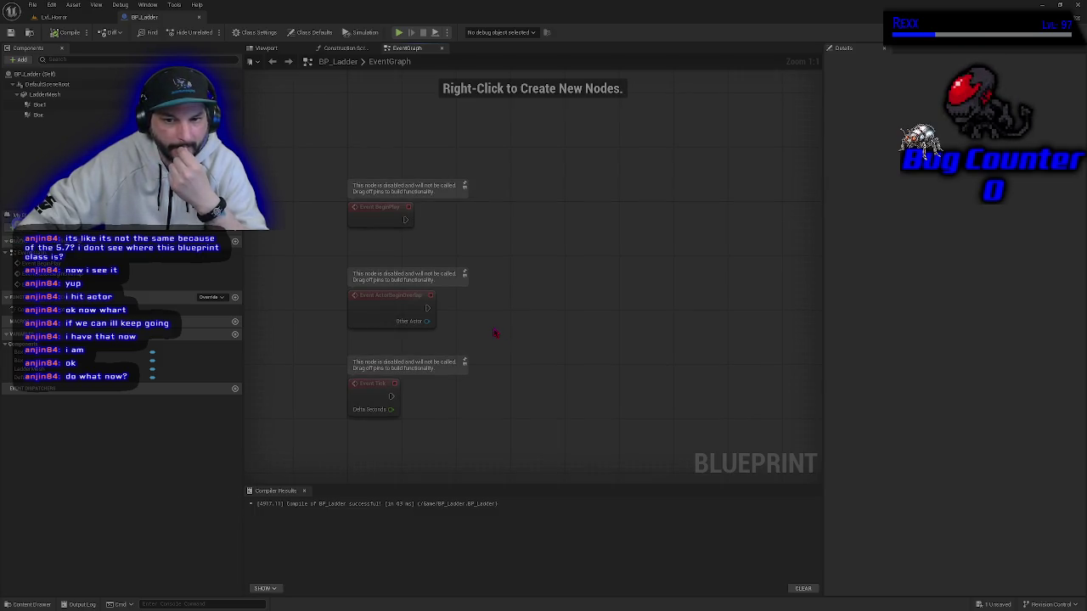
Select the ActorBeginOverlap node, then orbit the ladder in the Viewport tab.
mouse_move(494, 332)
mouse_down()
mouse_move(493, 260)
mouse_move(495, 285)
mouse_move(515, 300)
mouse_up()
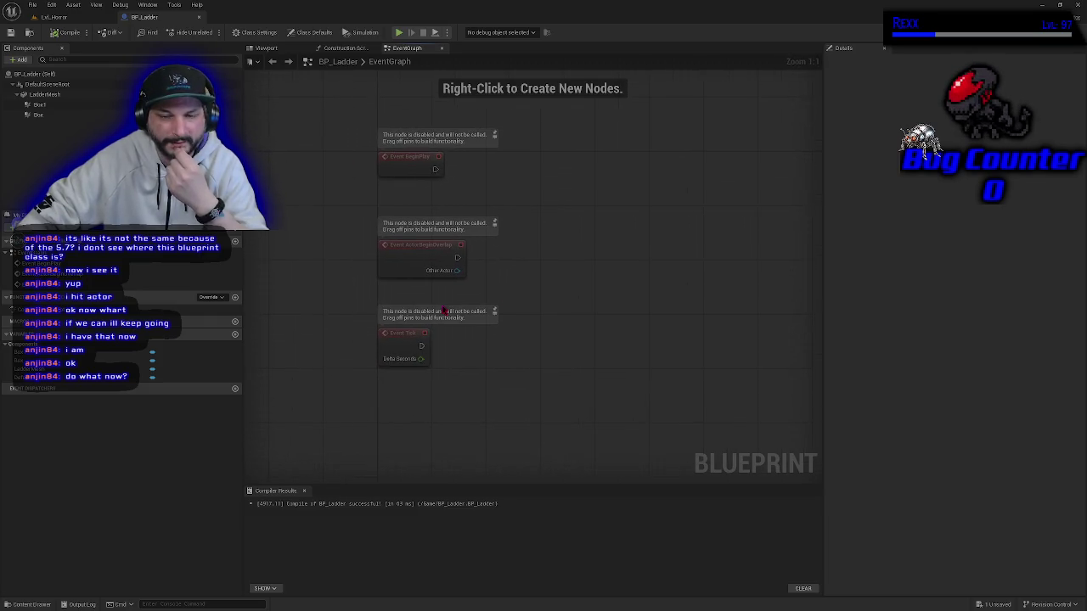
click(415, 270)
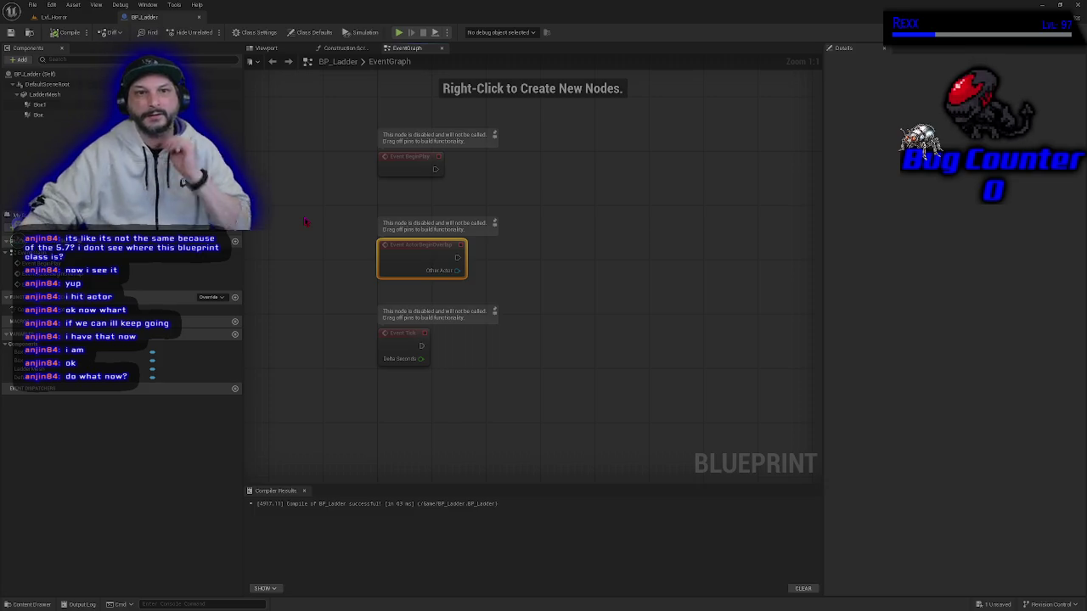
click(266, 47)
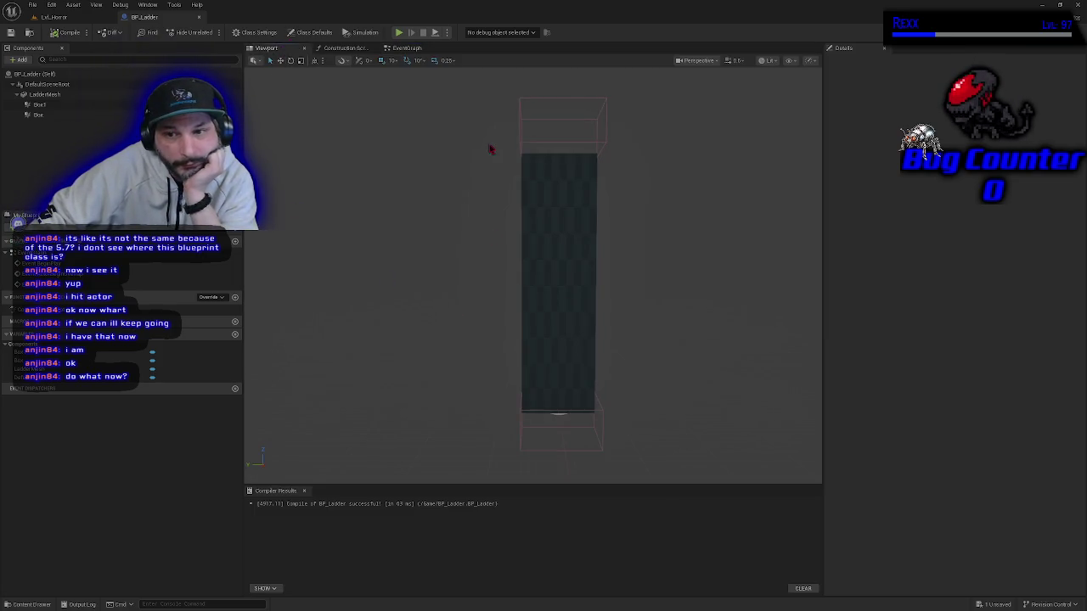
drag(484, 245, 594, 245)
click(425, 50)
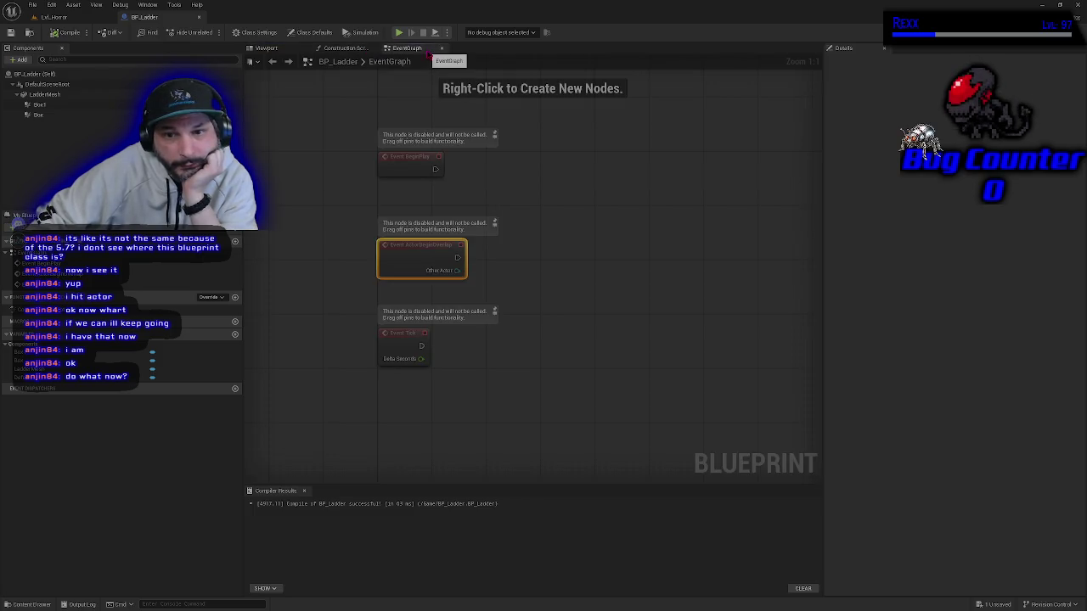
click(273, 48)
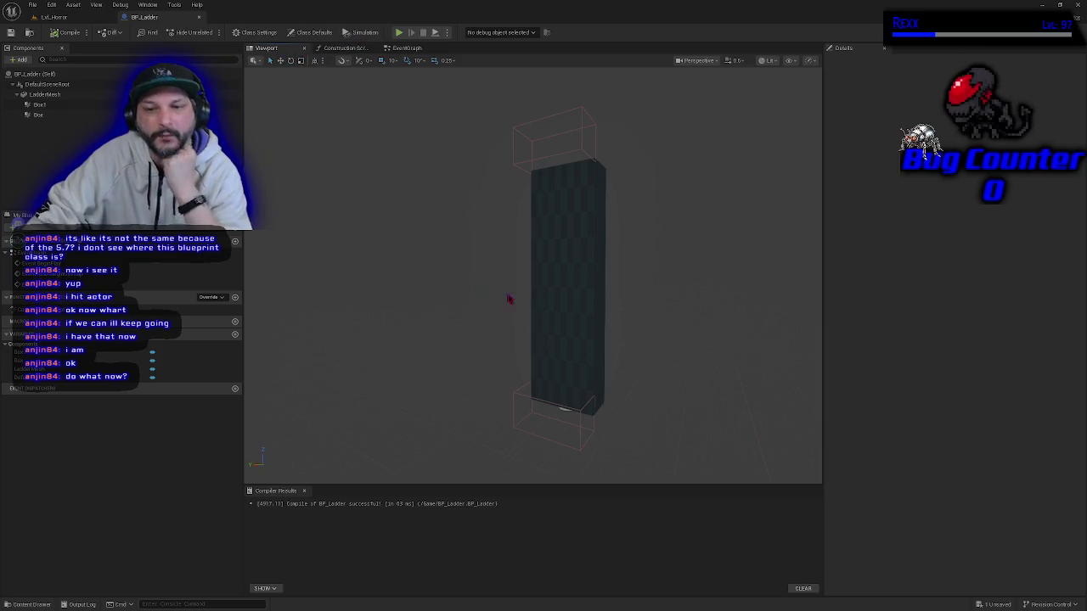
mouse_move(554, 248)
mouse_down()
mouse_move(544, 255)
mouse_move(555, 251)
mouse_up()
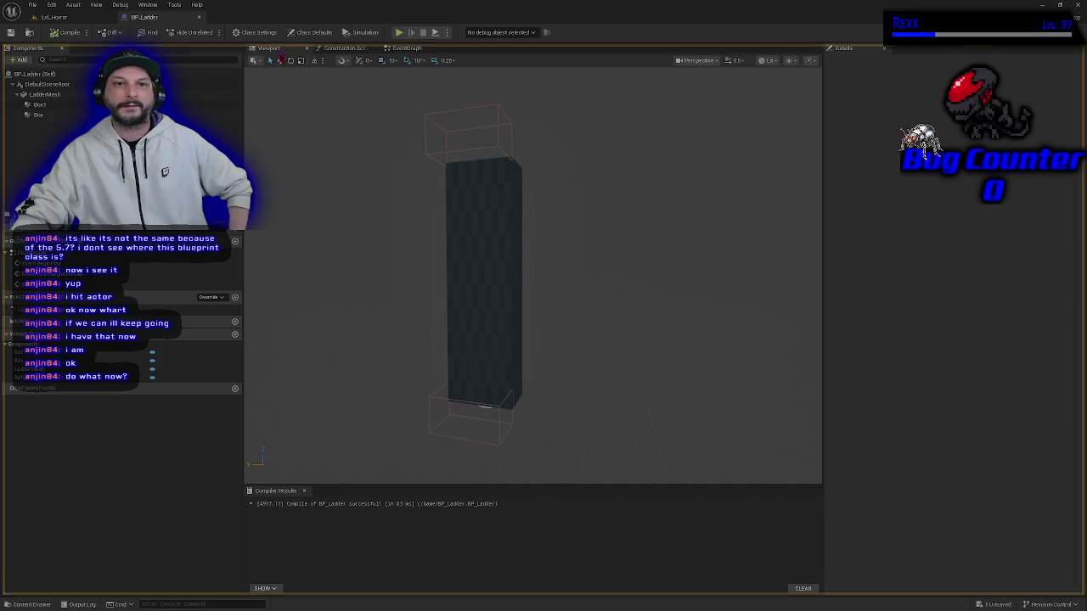
Back in the Event Graph, select ActorBeginOverlap and then the Box trigger component.
click(407, 48)
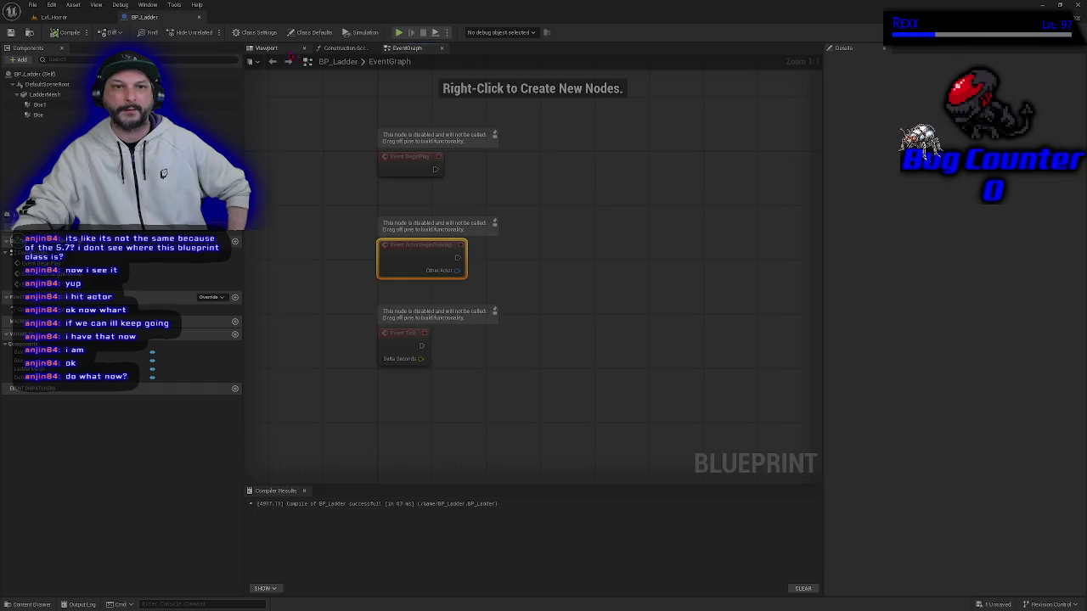
click(266, 48)
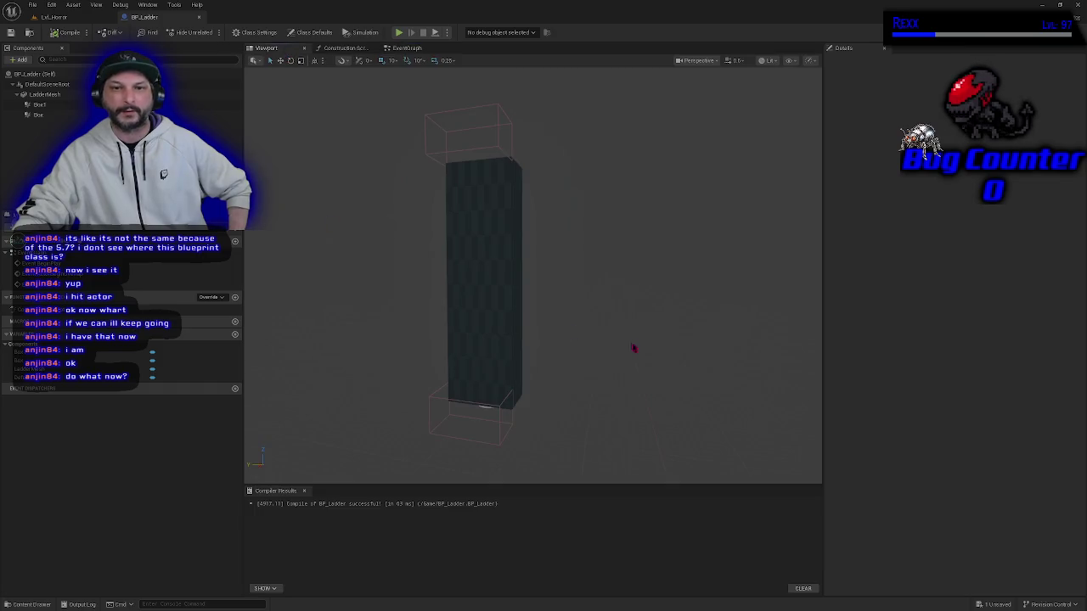
click(407, 48)
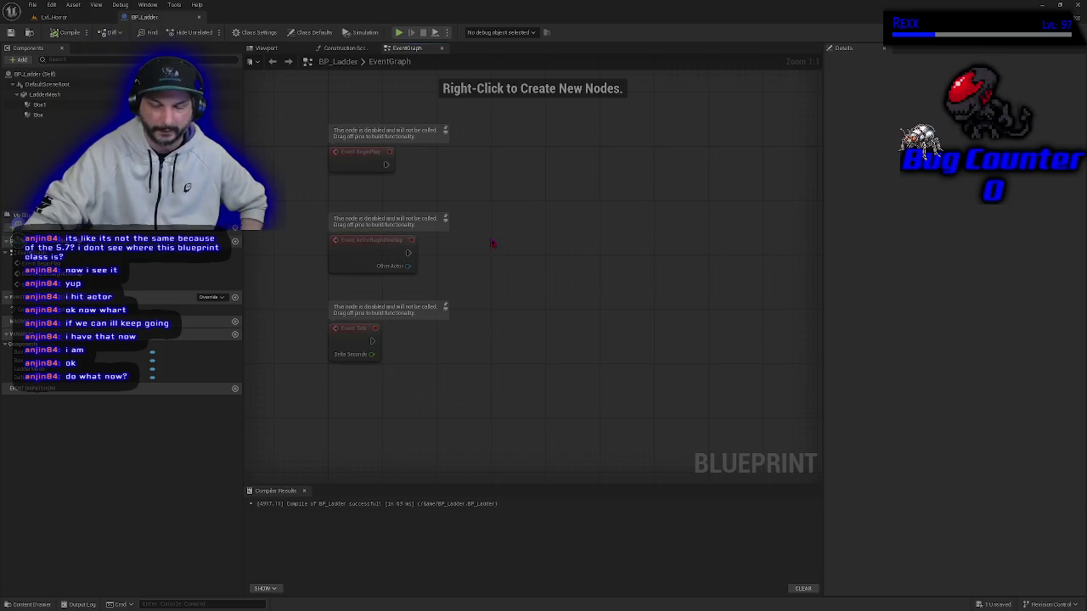
click(373, 257)
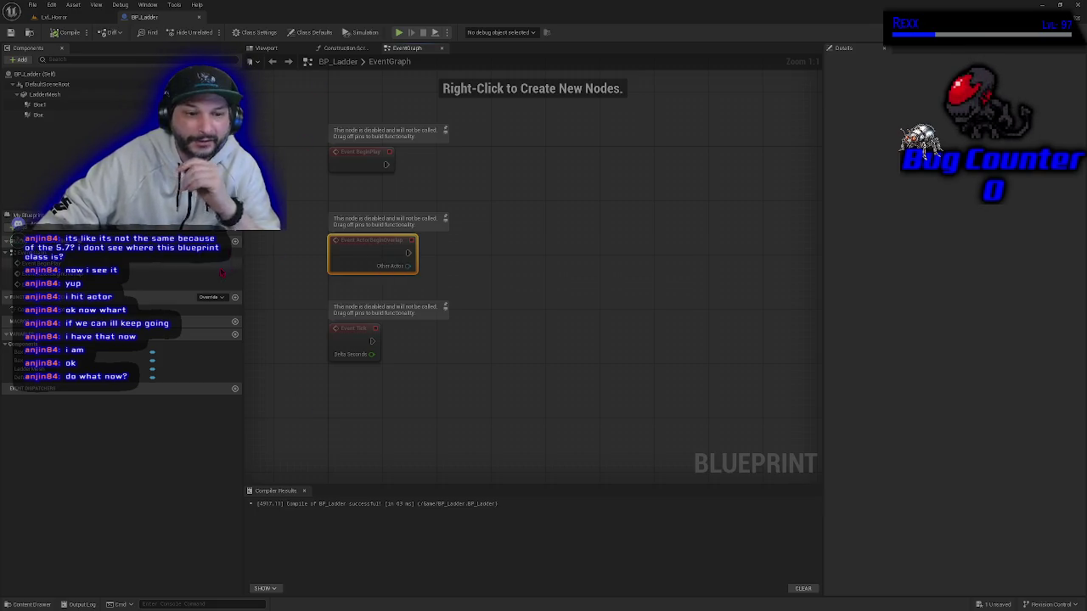
click(60, 115)
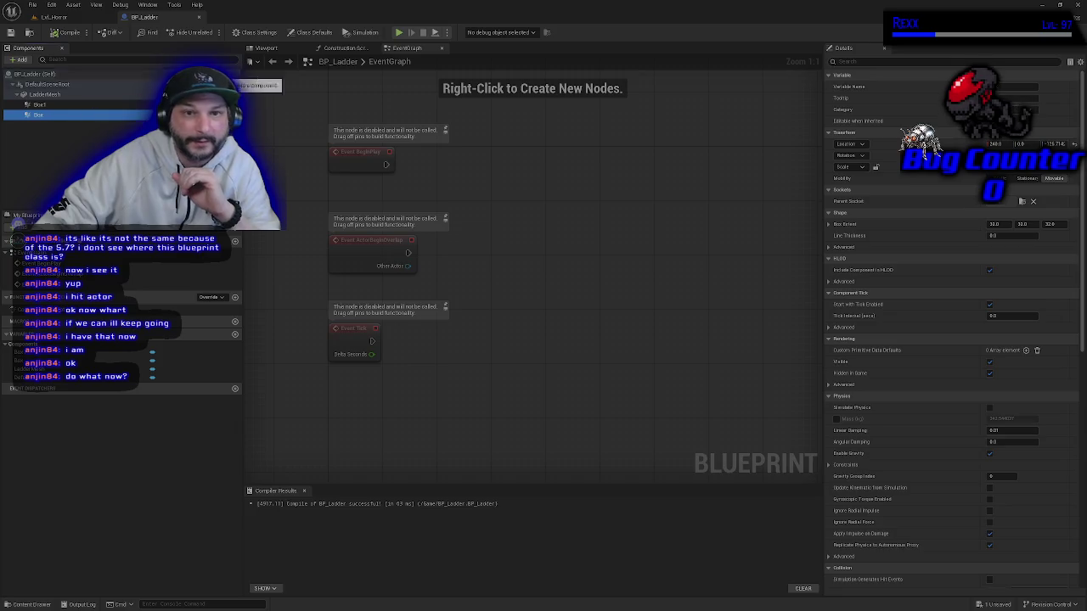
click(273, 49)
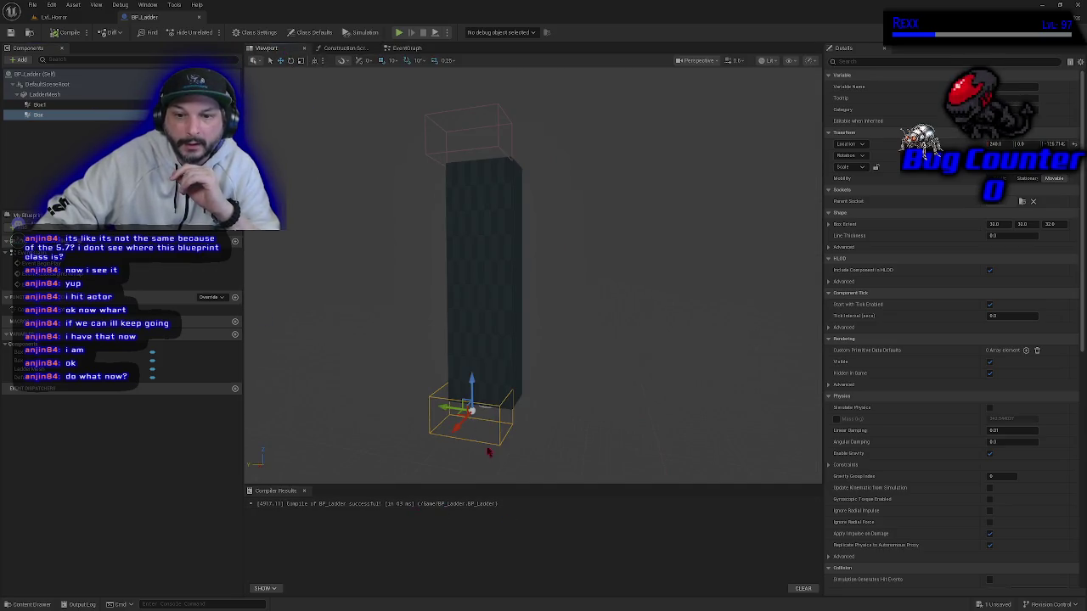
drag(517, 311, 514, 310)
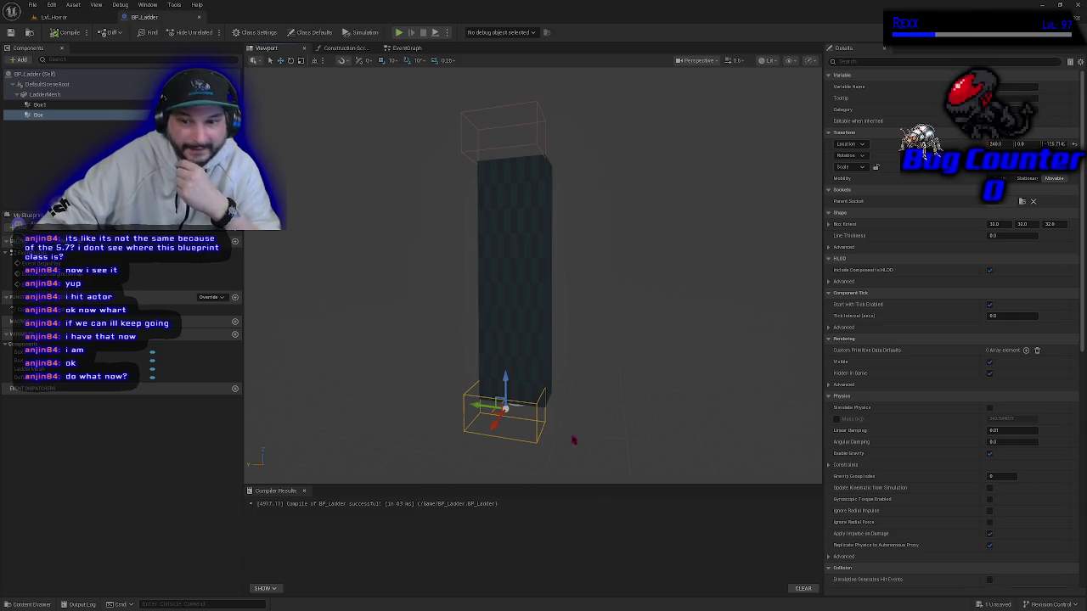
click(40, 104)
click(38, 114)
click(39, 104)
click(43, 115)
click(40, 103)
click(39, 115)
click(120, 513)
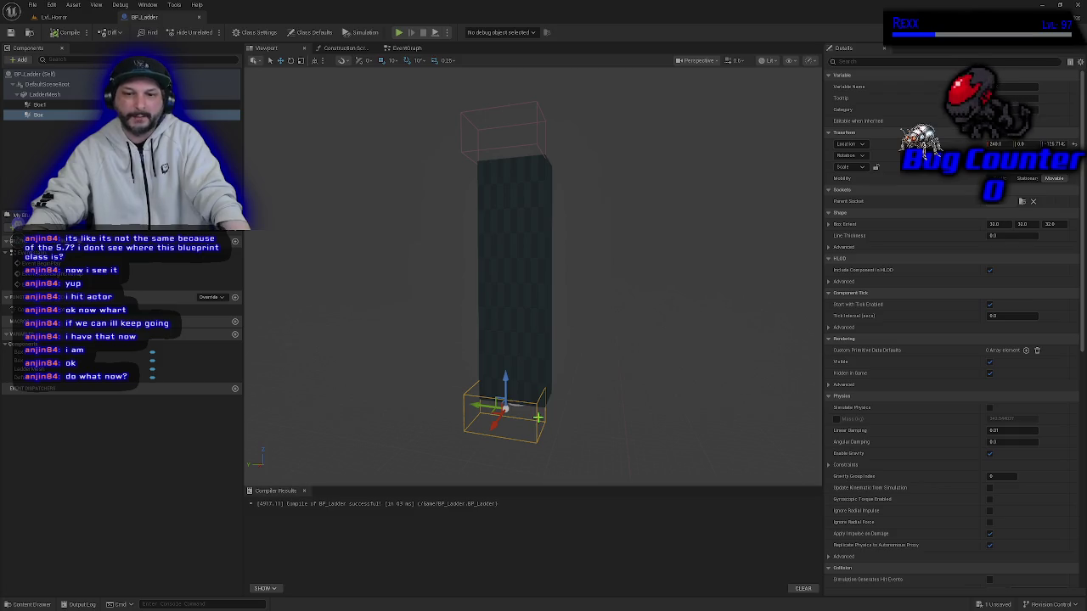
click(405, 52)
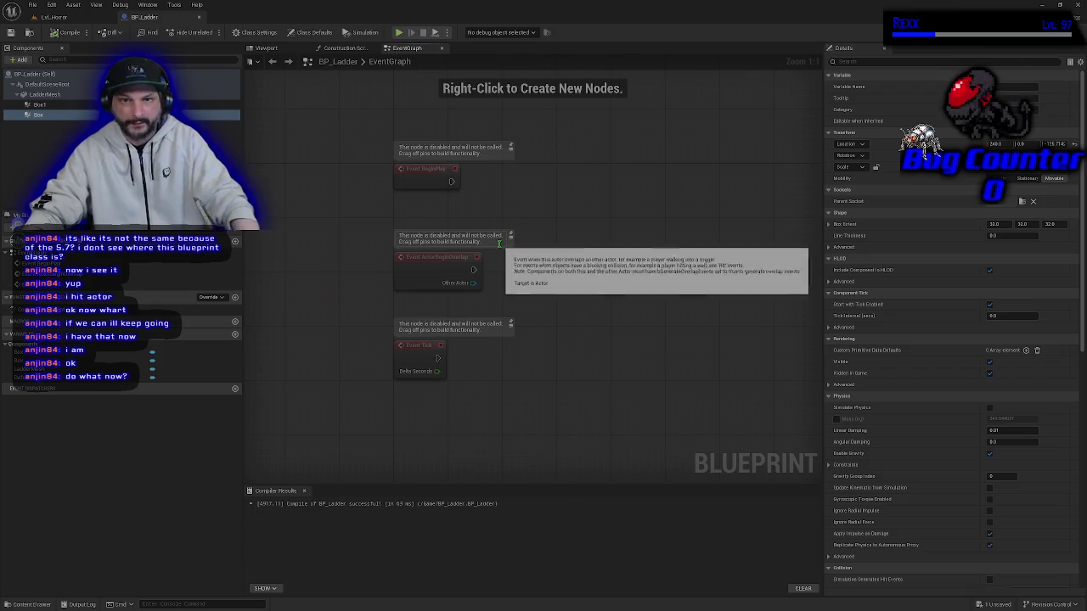
Add the Box trigger's On Component Begin Overlap event from its Details and centre it in the graph.
scroll(971, 380, down, 5)
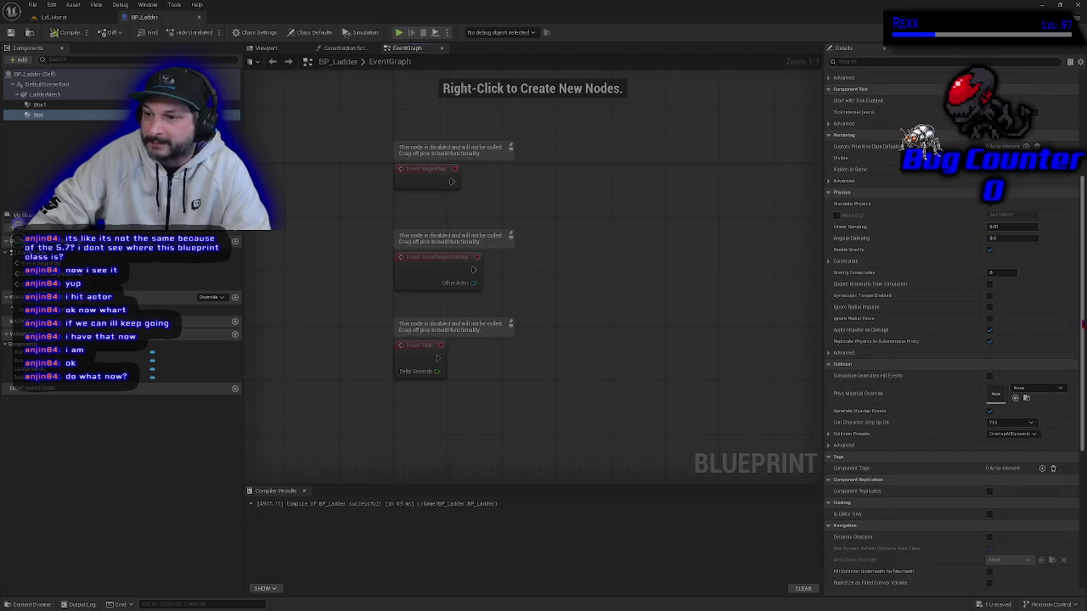
scroll(971, 380, down, 6)
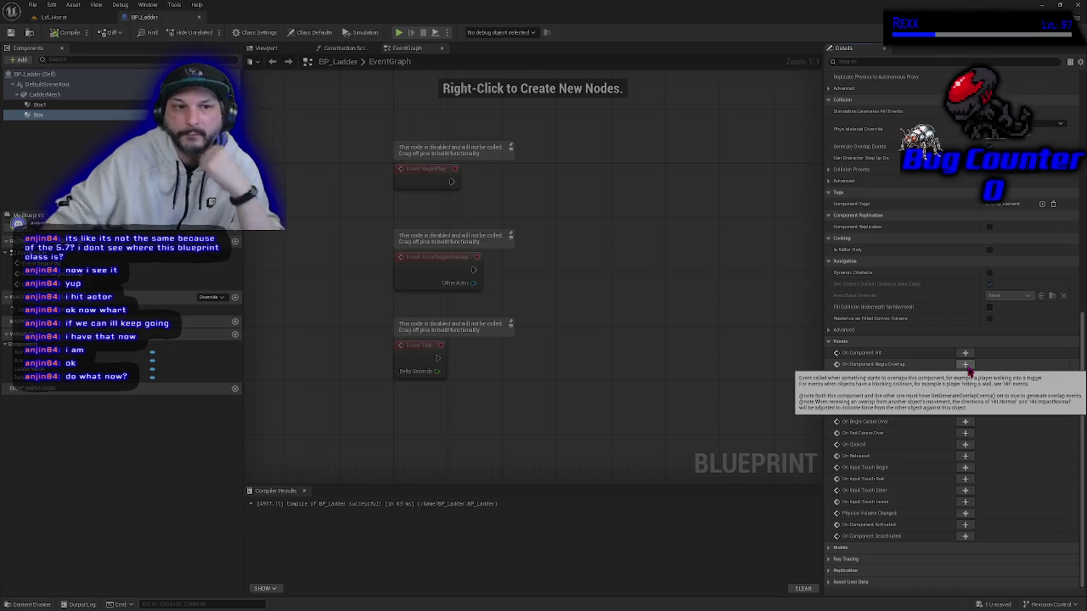
click(266, 47)
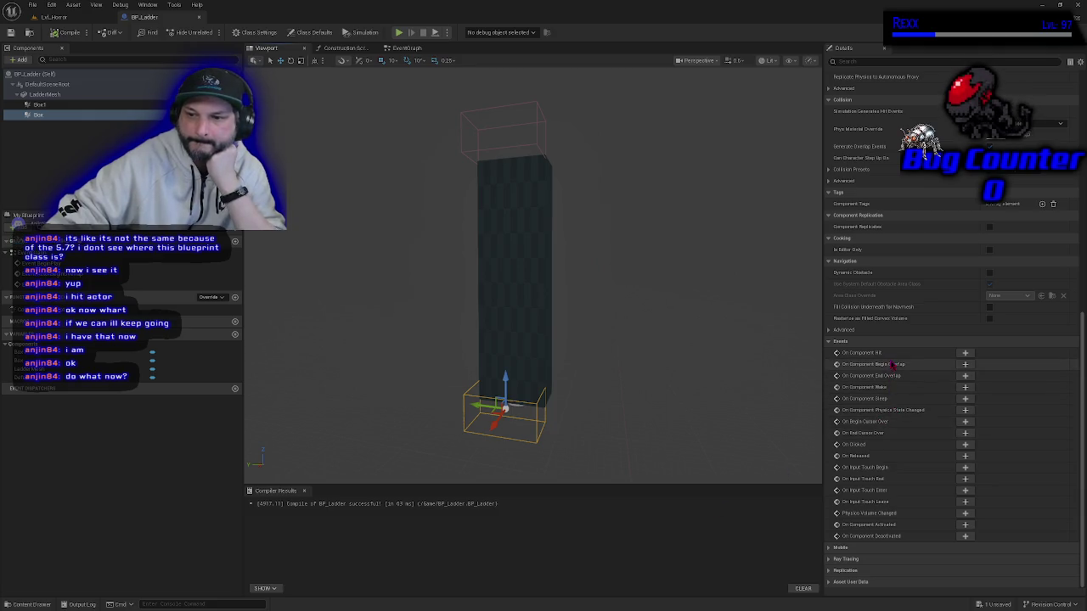
click(965, 364)
drag(657, 398, 502, 405)
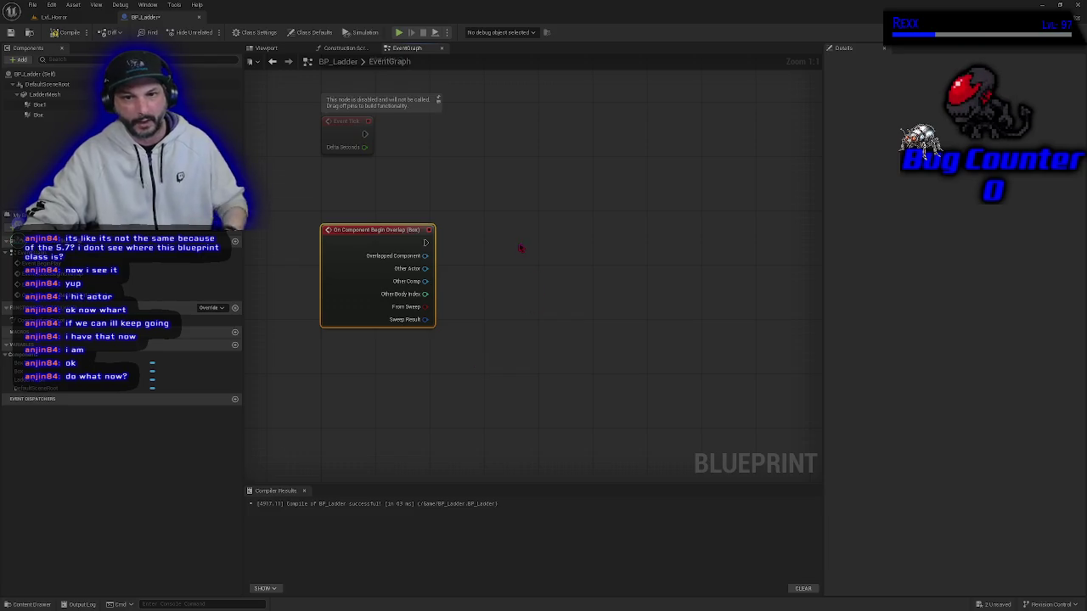
Pull a wire from the Box overlap event's exec pin and place a Print String node after it.
click(489, 243)
drag(426, 242, 497, 246)
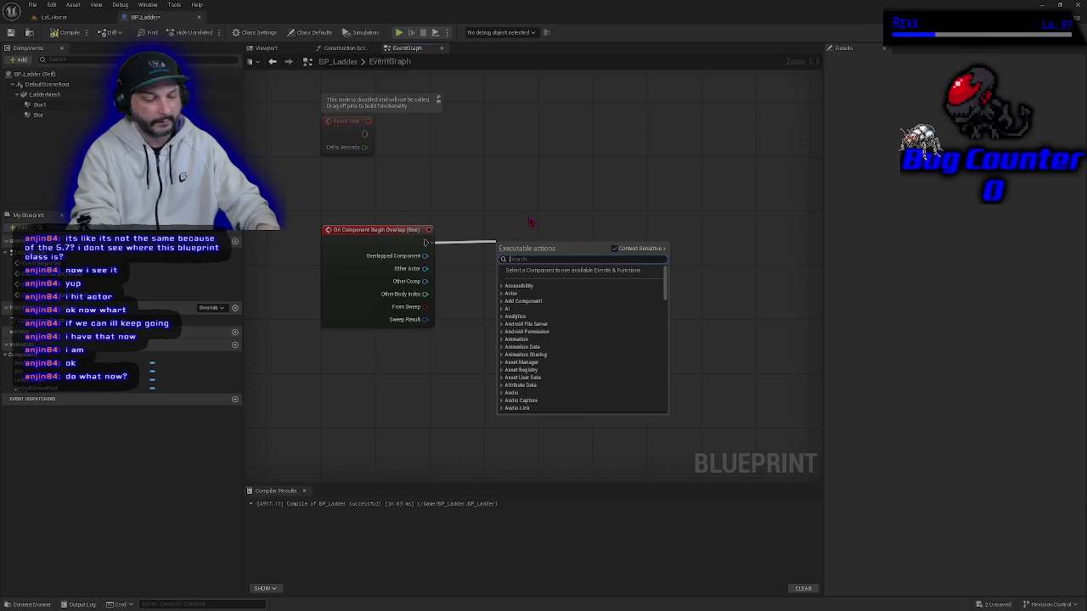
text(print)
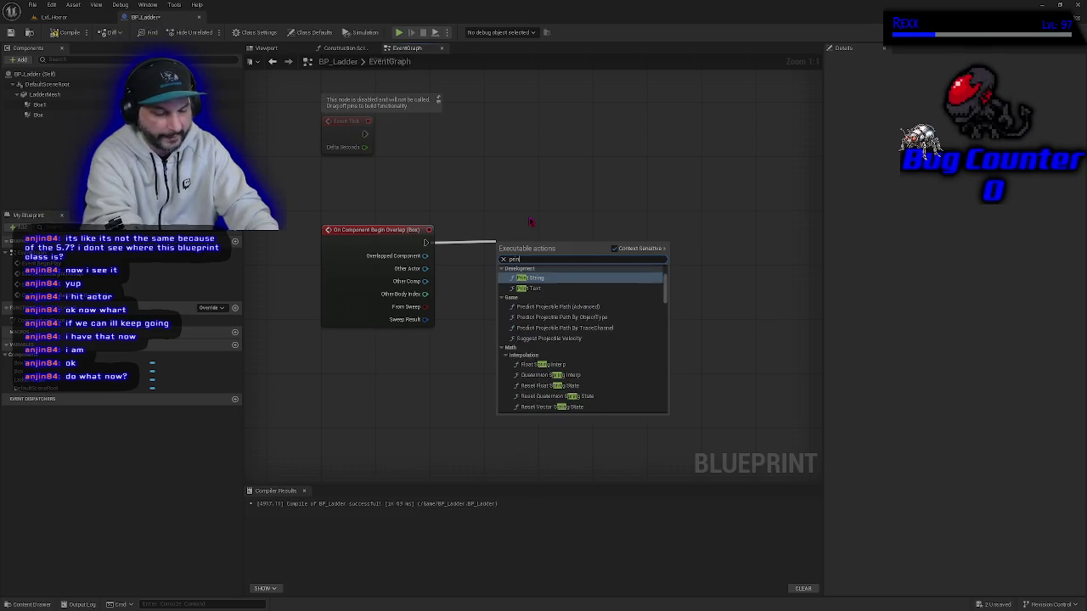
text( string)
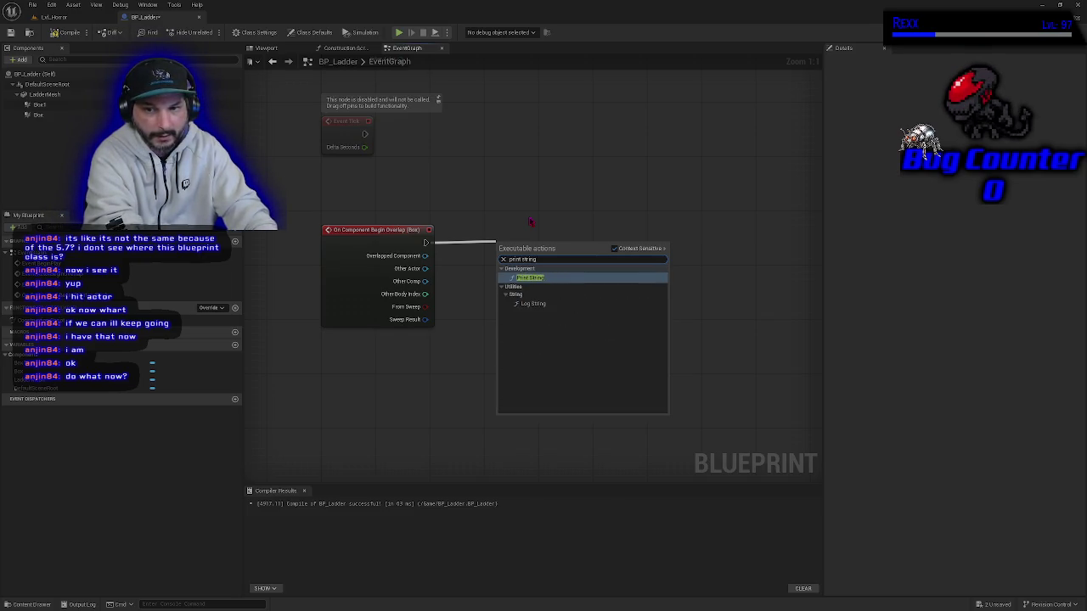
key(Return)
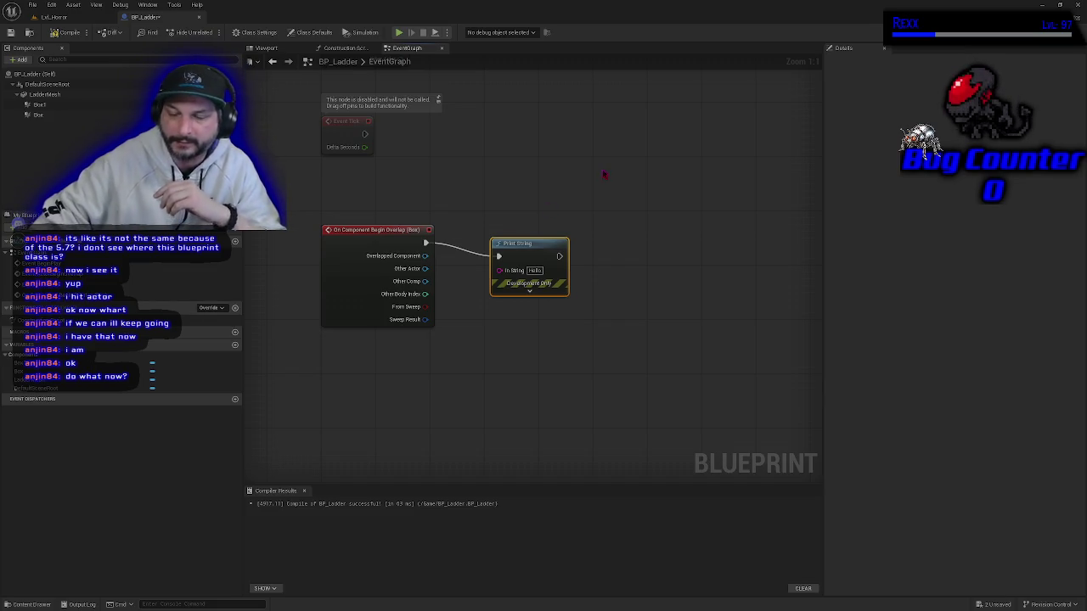
right_click(499, 225)
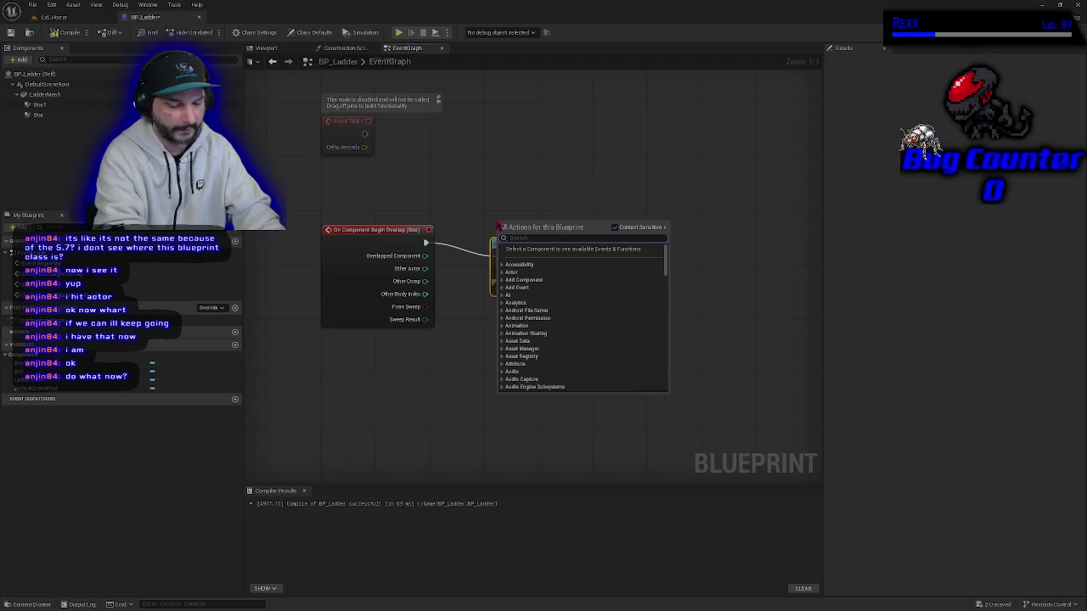
Add a Print String node and rewire the overlap event's exec output into it.
text(print string)
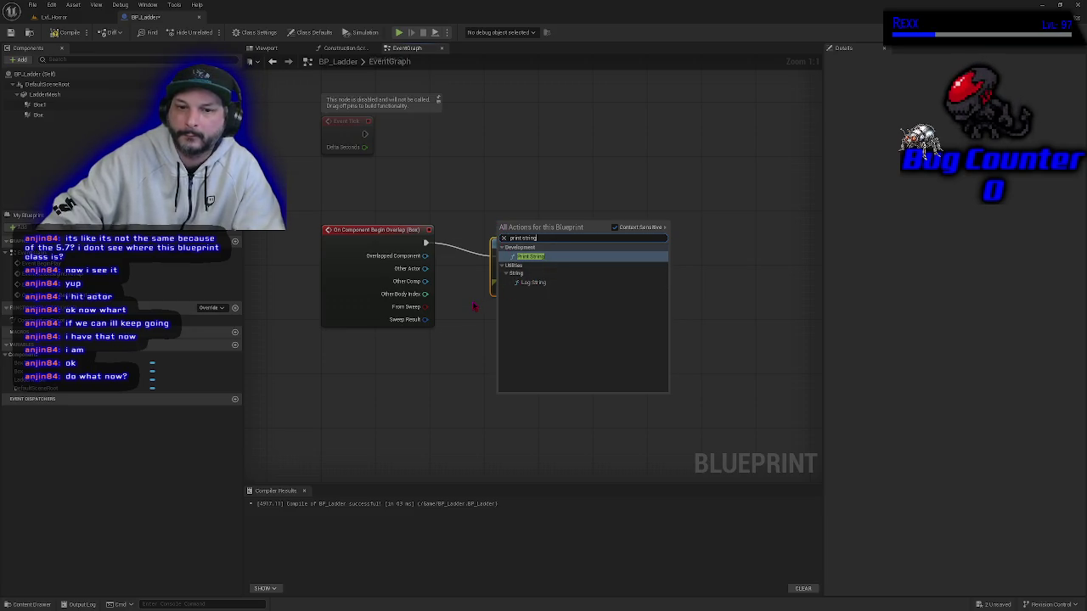
key(Return)
mouse_move(427, 243)
mouse_down()
mouse_move(480, 205)
mouse_move(489, 212)
mouse_move(488, 184)
mouse_move(434, 225)
mouse_up()
key(Escape)
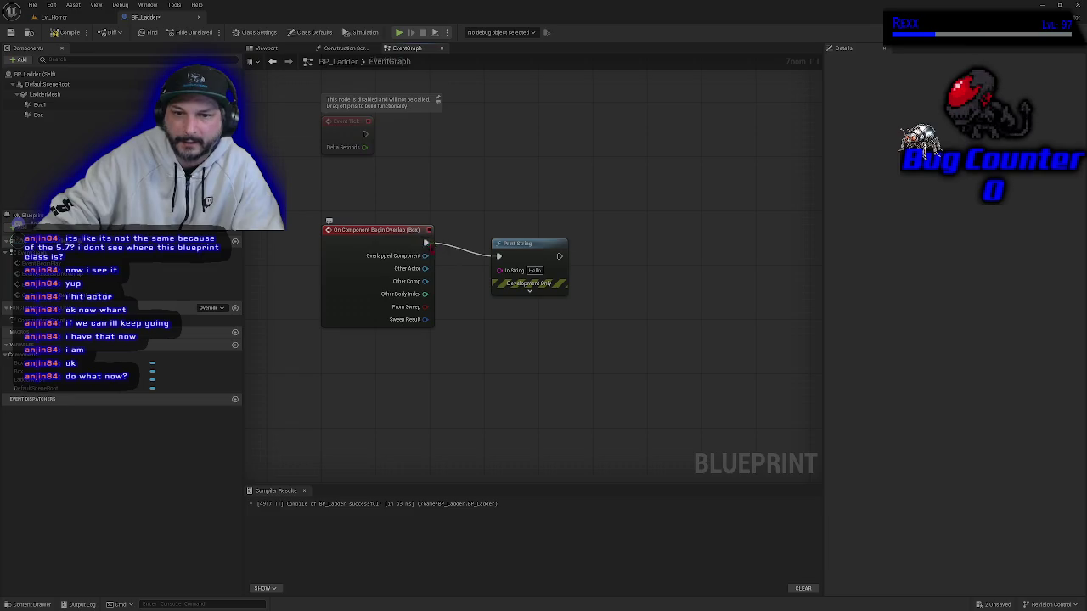
right_click(427, 244)
click(458, 268)
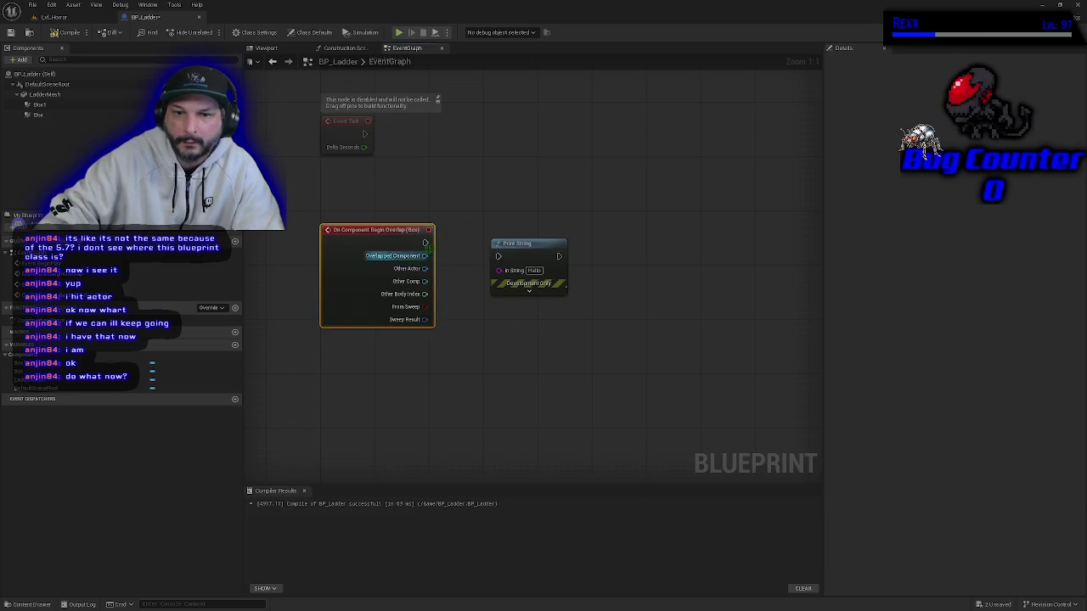
drag(427, 243, 489, 214)
key(Escape)
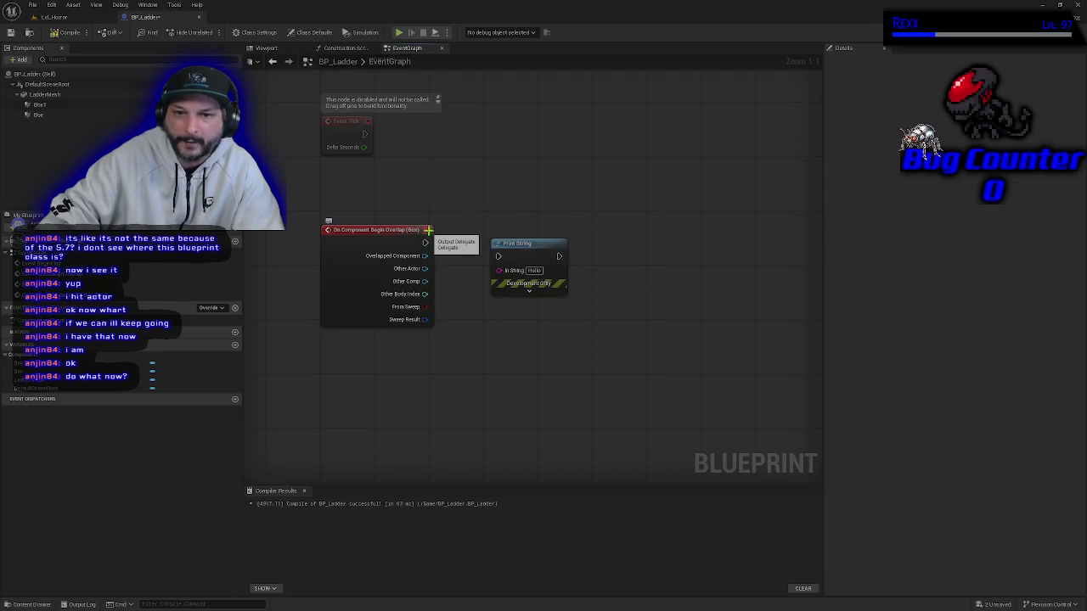
mouse_move(424, 243)
mouse_down()
mouse_move(498, 253)
mouse_move(497, 220)
mouse_up()
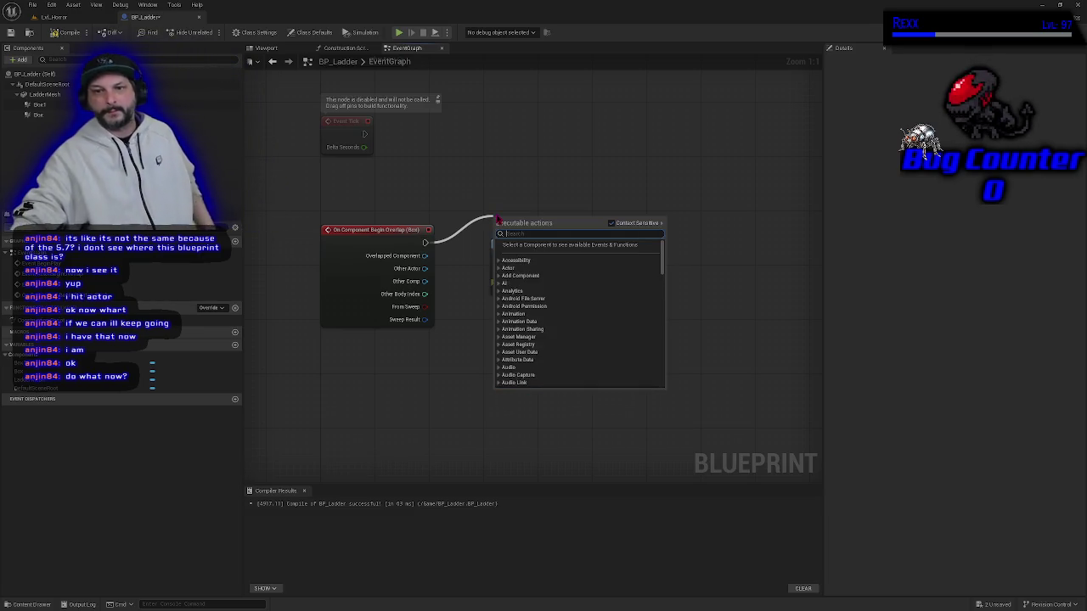
click(470, 260)
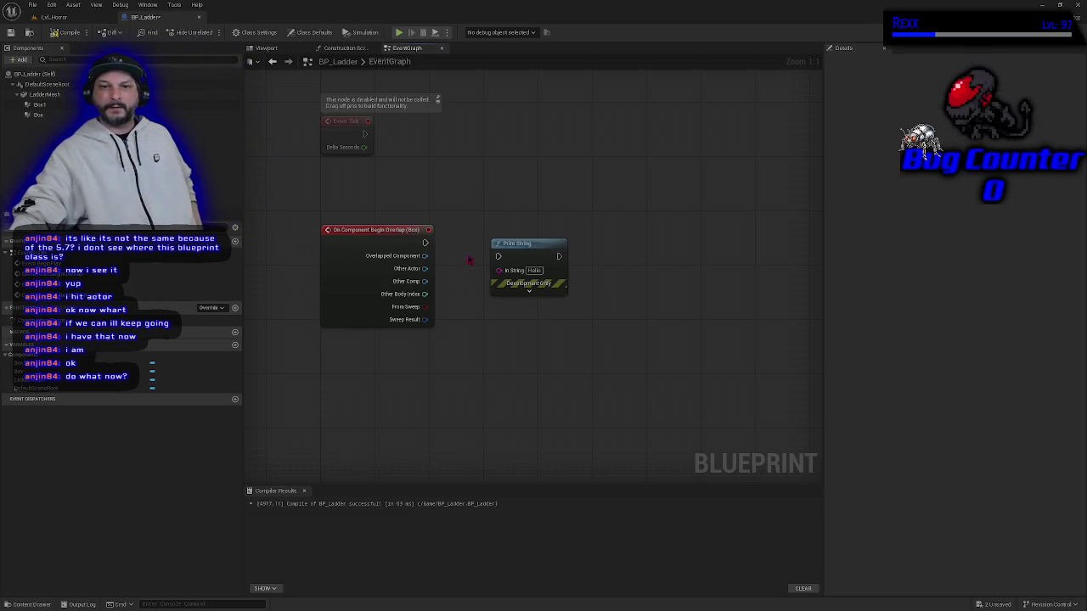
mouse_move(534, 254)
mouse_down()
mouse_move(497, 241)
mouse_move(526, 241)
mouse_up()
drag(425, 242, 490, 243)
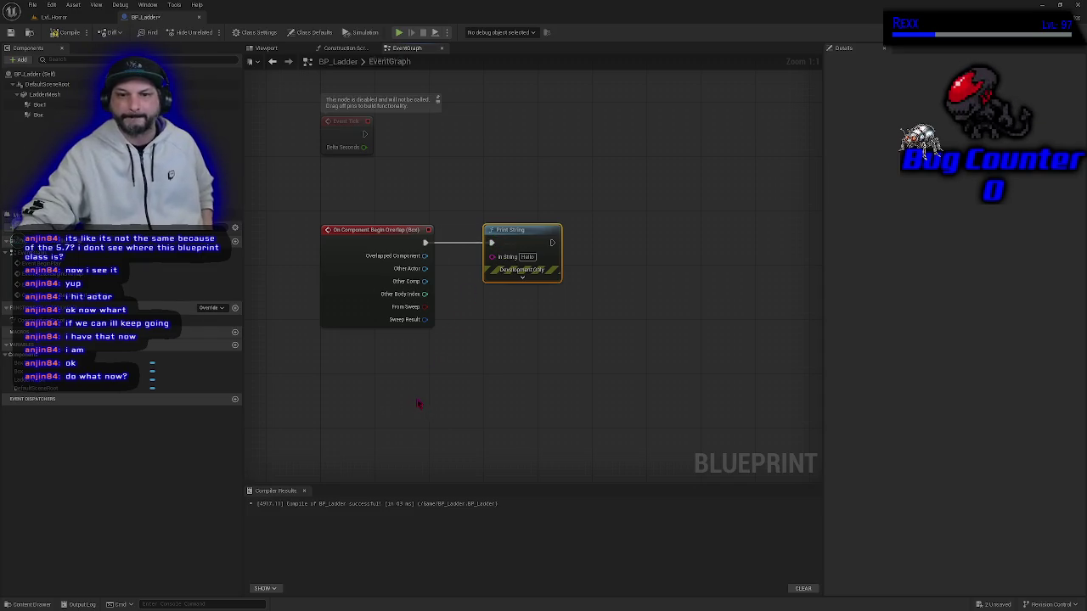
Replace the Print String message with 'Climb Ladder' and compile BP_Ladder.
click(527, 256)
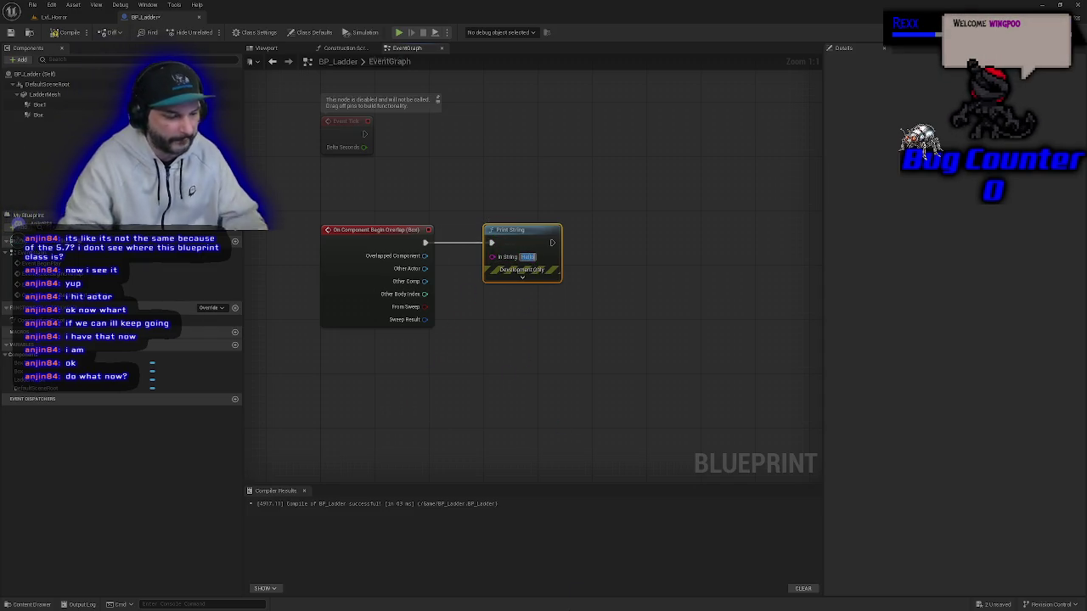
text(Fuckin kil)
text(fins)
key(Return)
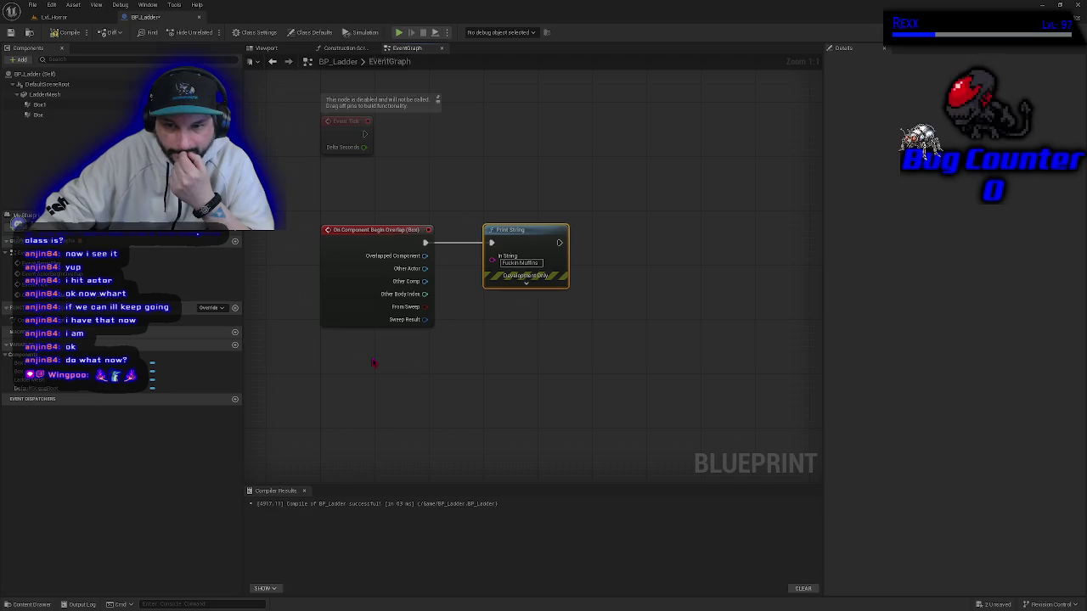
drag(515, 236, 529, 236)
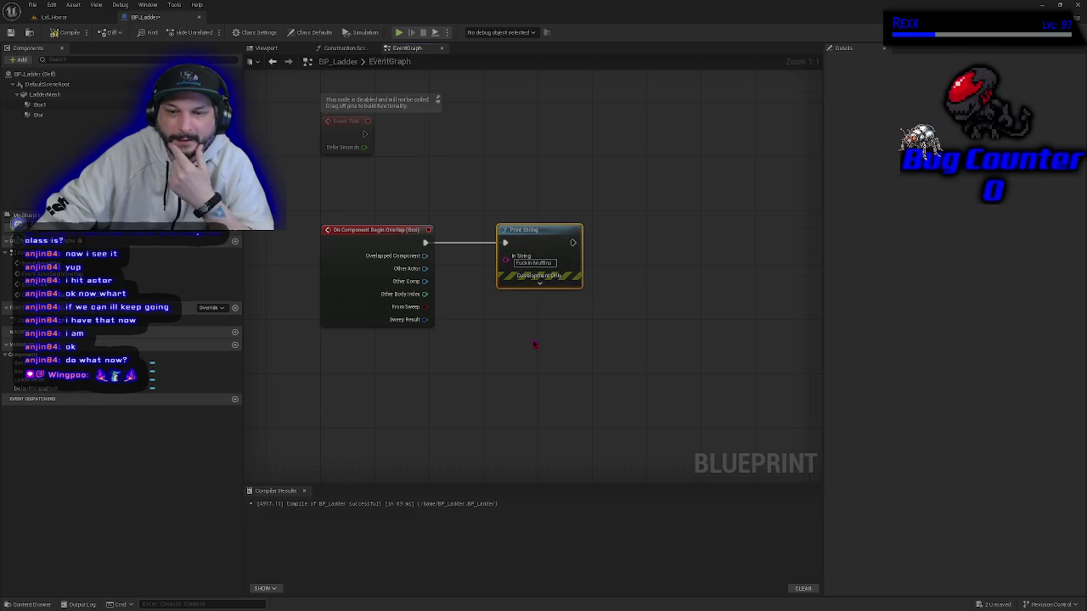
click(532, 263)
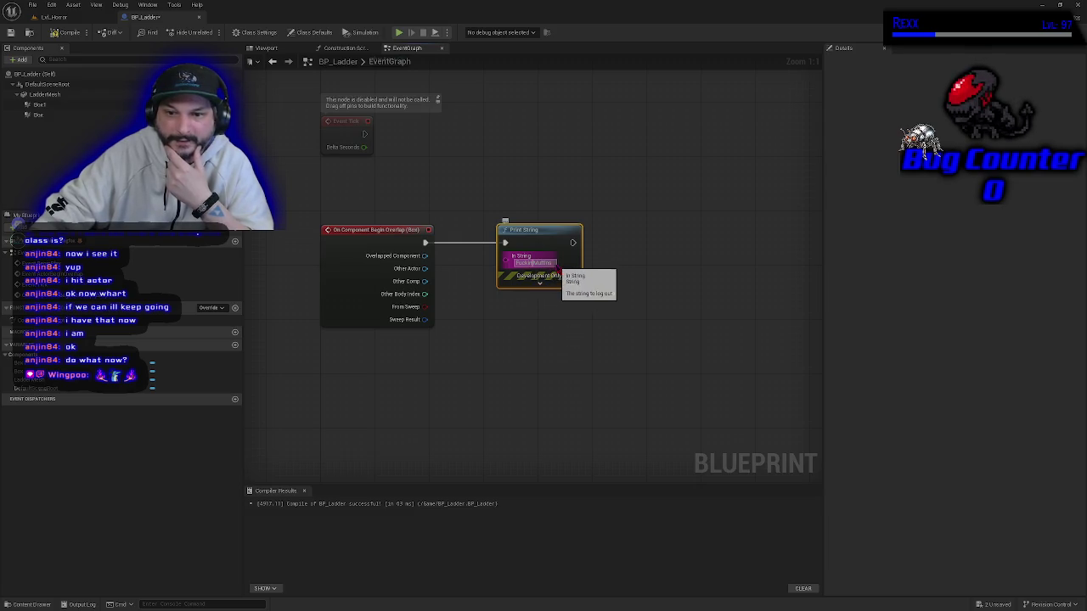
click(536, 446)
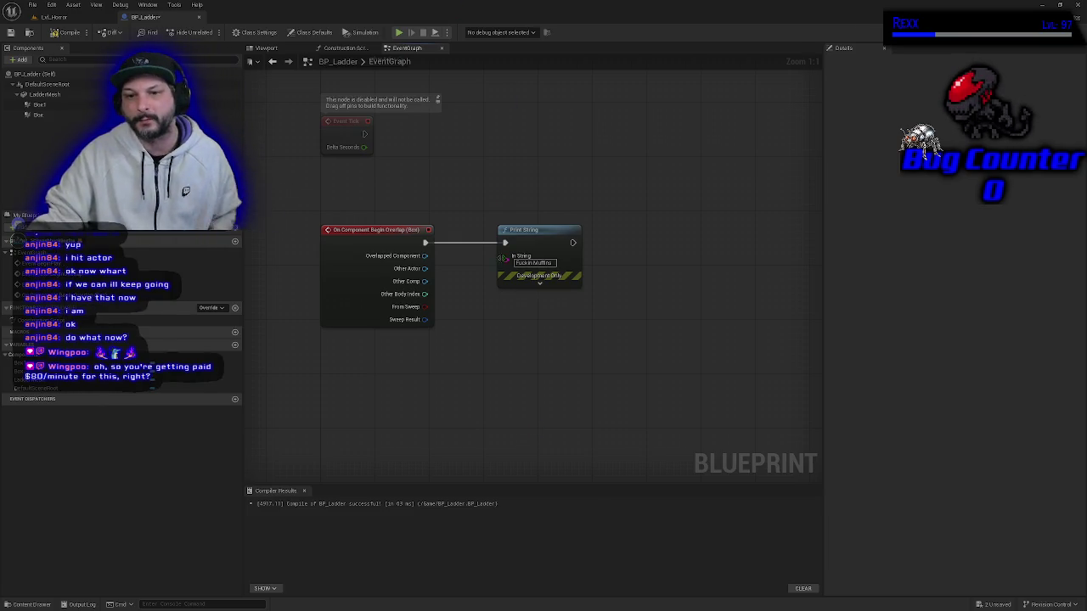
click(535, 262)
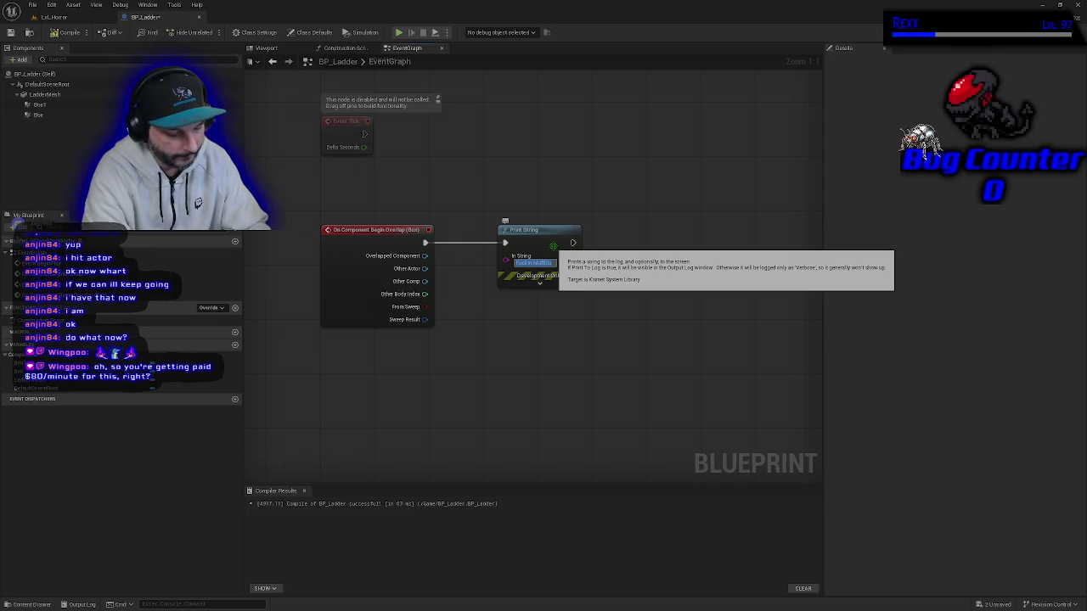
text(Entered)
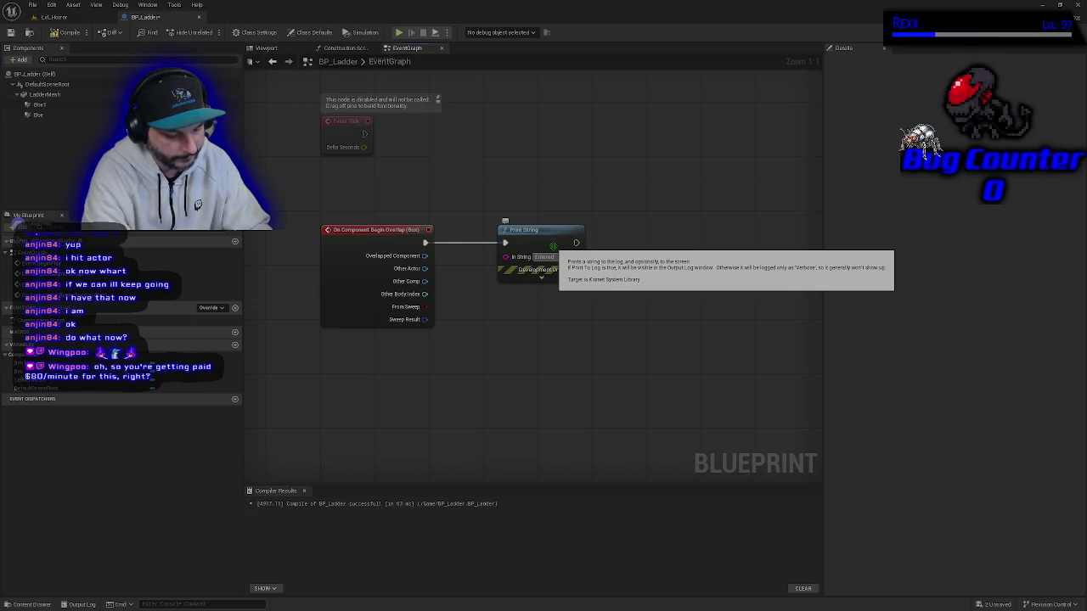
key(BackSpace)
key(BackSpace)
key(BackSpace)
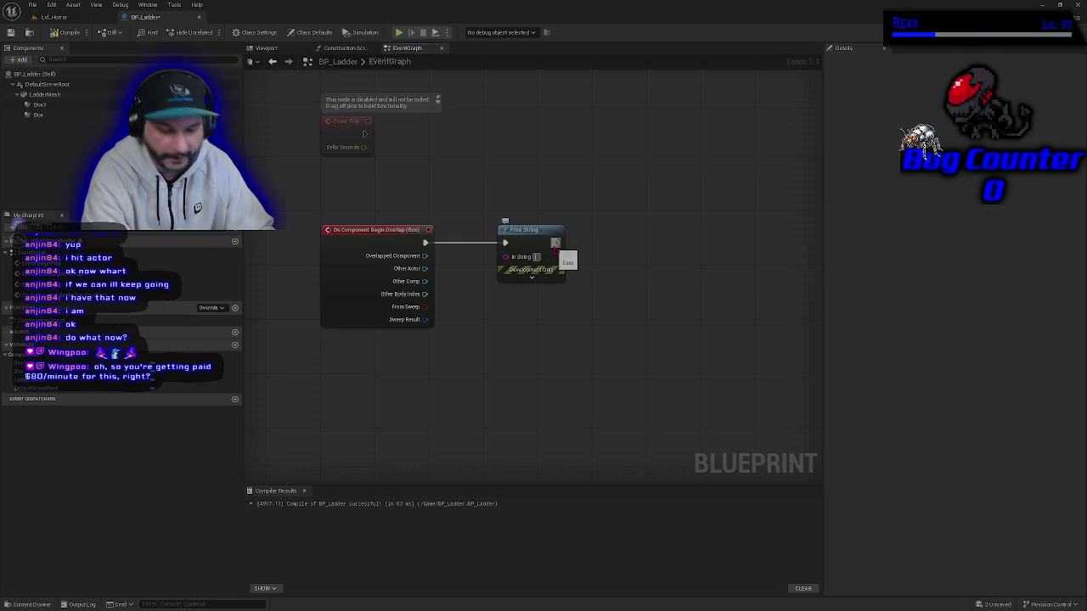
text(Climb Ladder)
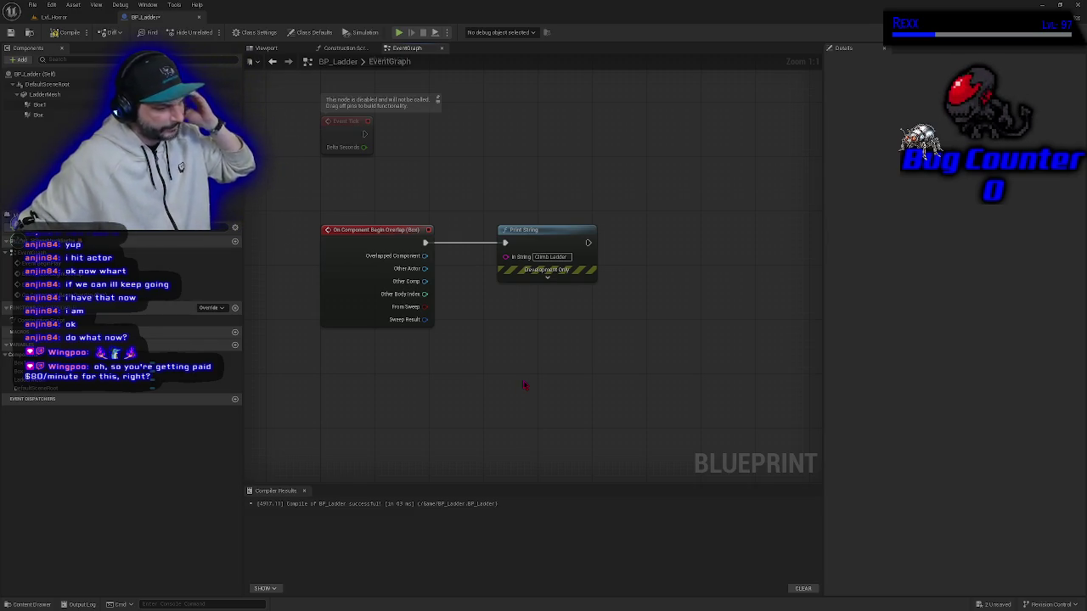
click(505, 227)
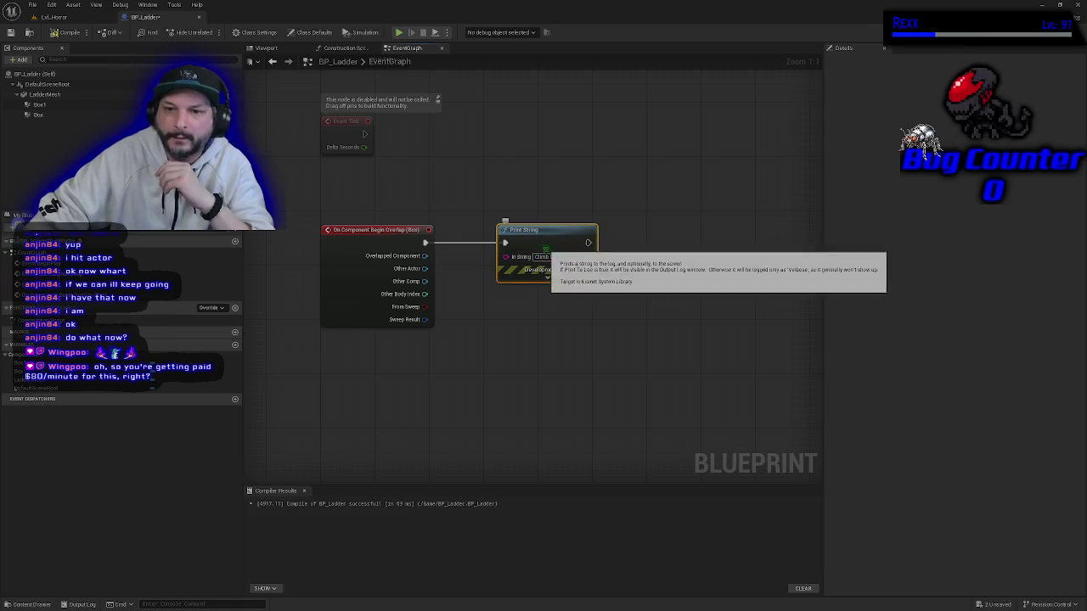
click(60, 32)
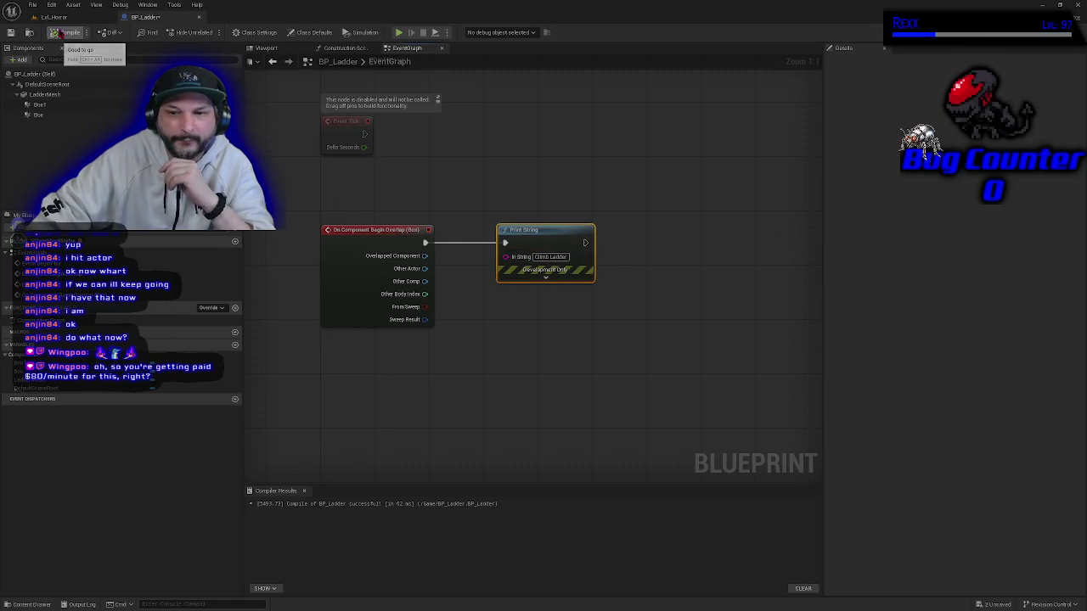
Recompile BP_Ladder, marquee-select the overlap event and Print String nodes, and return to Lvl_Horror.
click(60, 32)
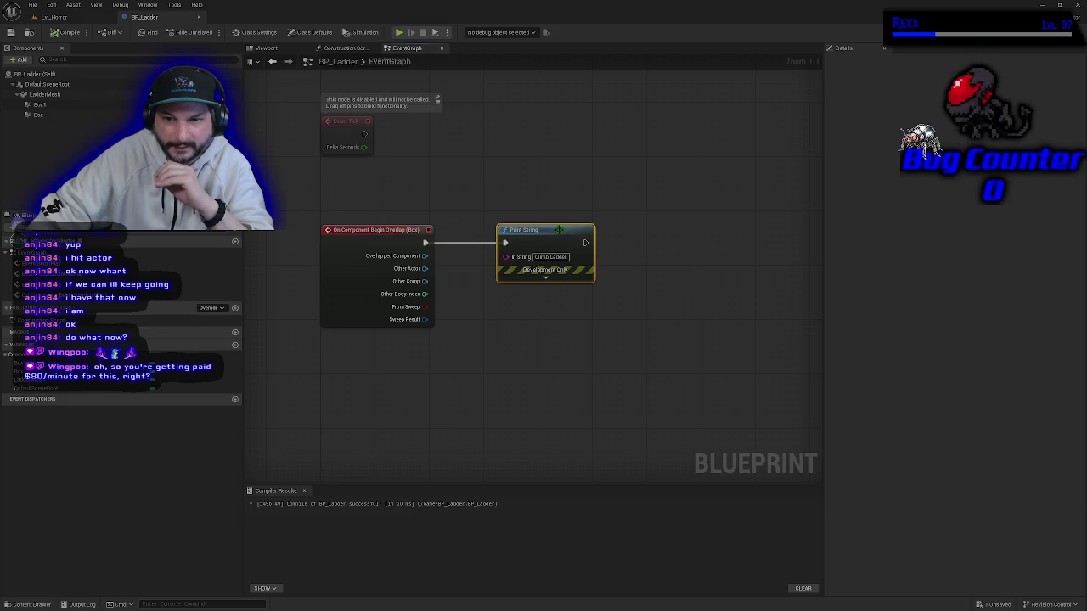
click(527, 450)
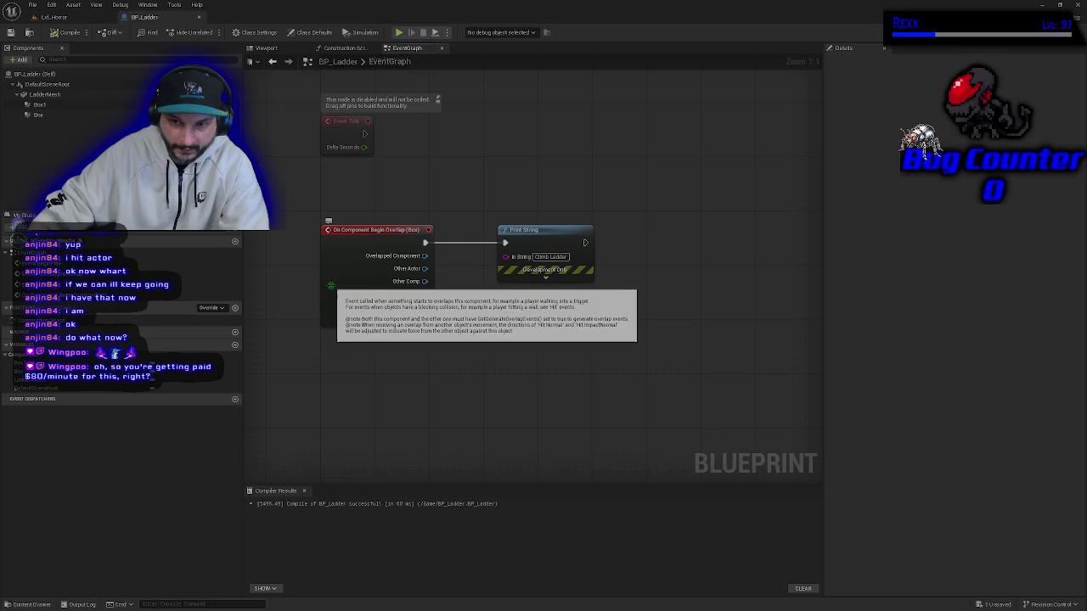
drag(384, 179, 595, 340)
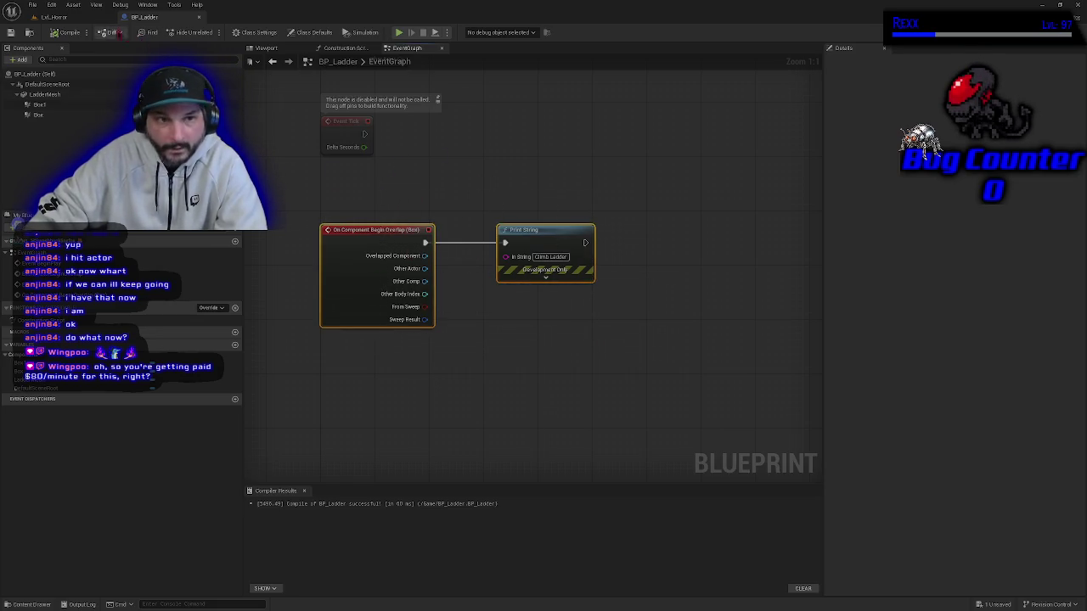
click(53, 17)
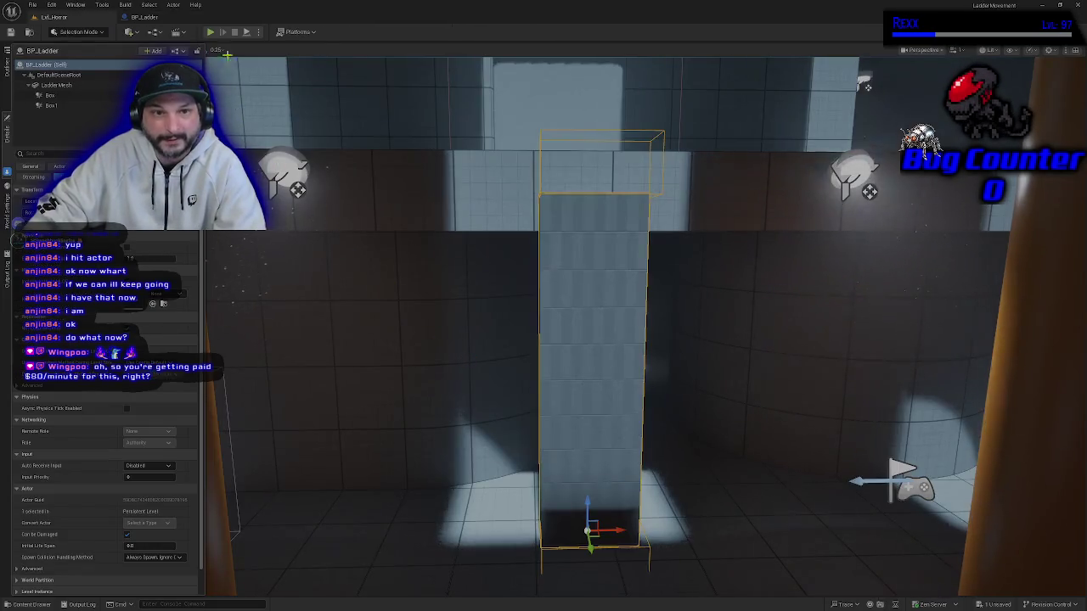
Play-test the level briefly toward the ladder pillar, then orbit the editor view around the ladder.
click(210, 32)
key(w)
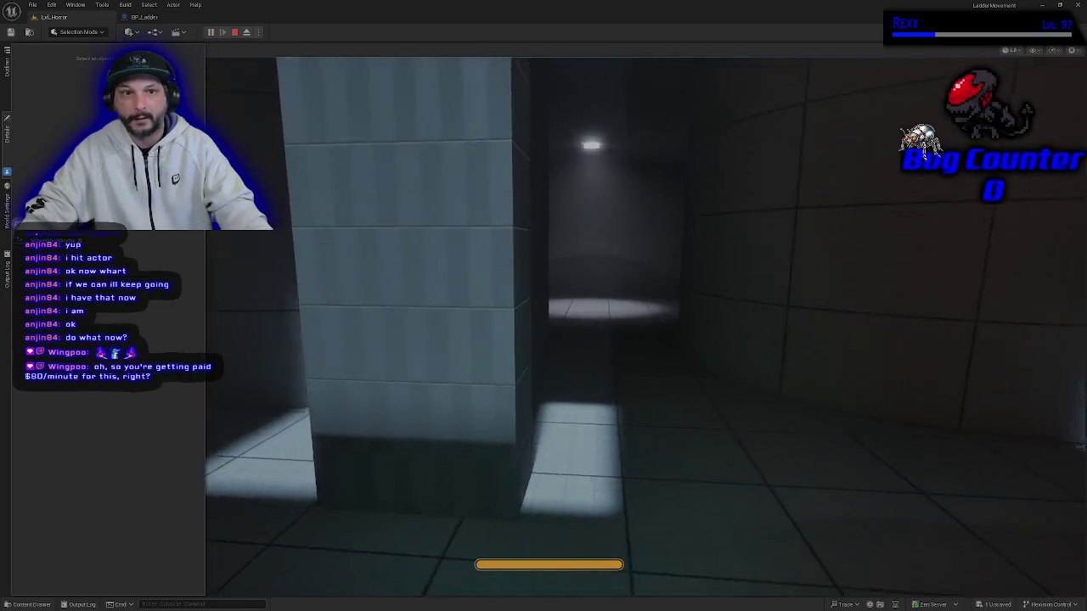
key(Escape)
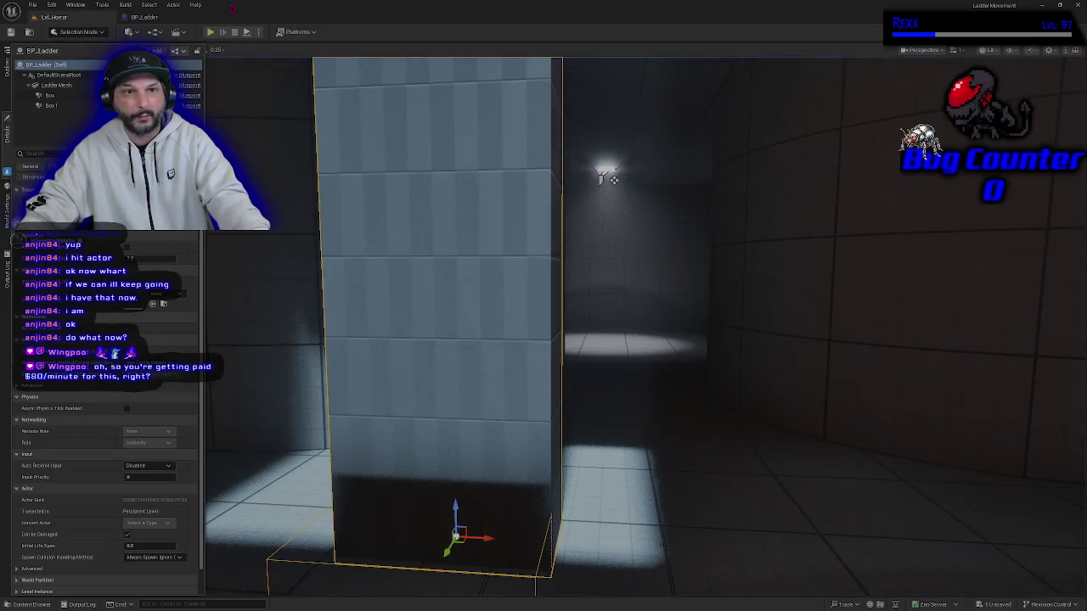
mouse_move(614, 180)
mouse_down()
mouse_move(679, 195)
mouse_move(670, 254)
mouse_move(645, 263)
mouse_up()
drag(323, 174, 335, 171)
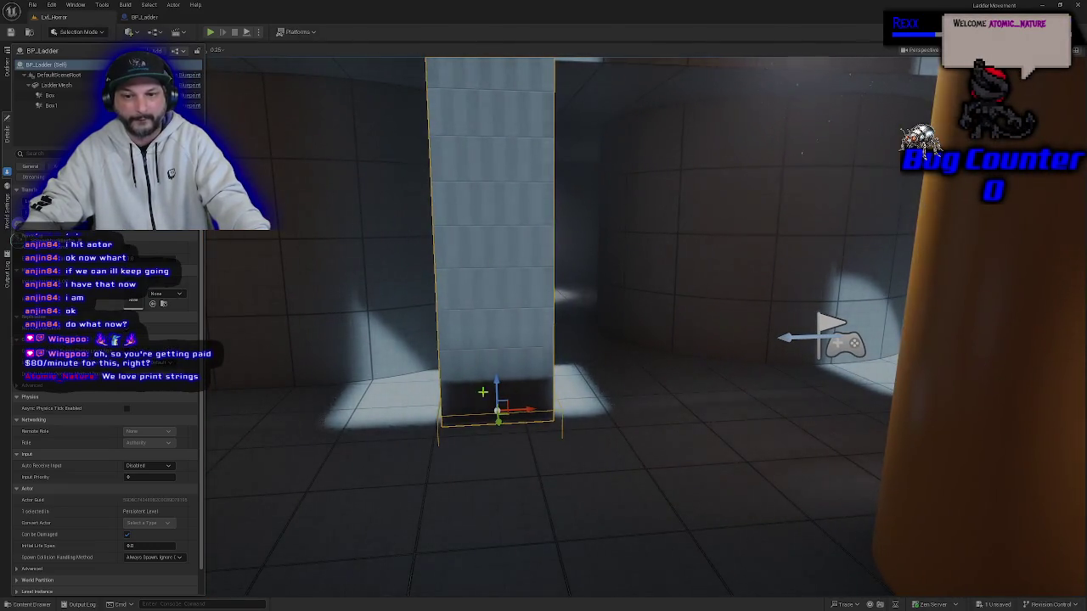
Play-test twice more, walking the player down the corridor and into the ladder pillar.
click(210, 31)
key(w)
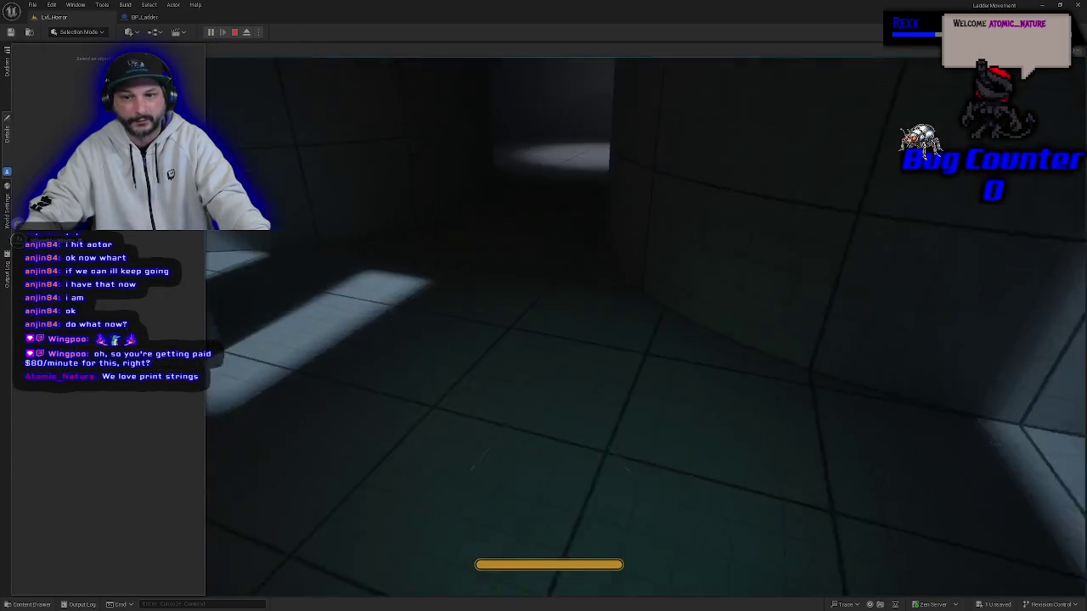
key(w)
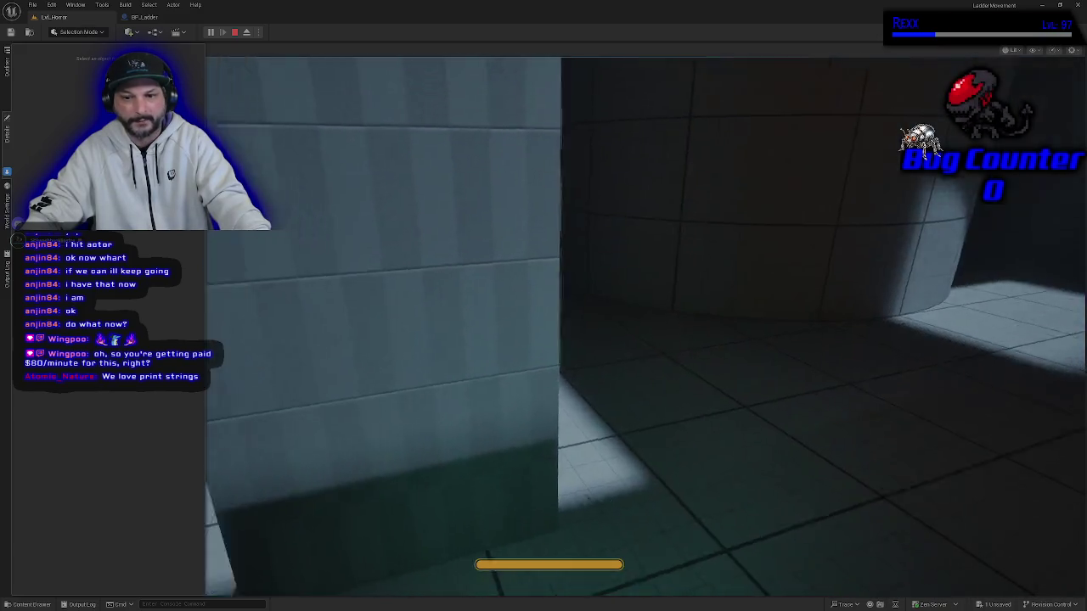
key(s)
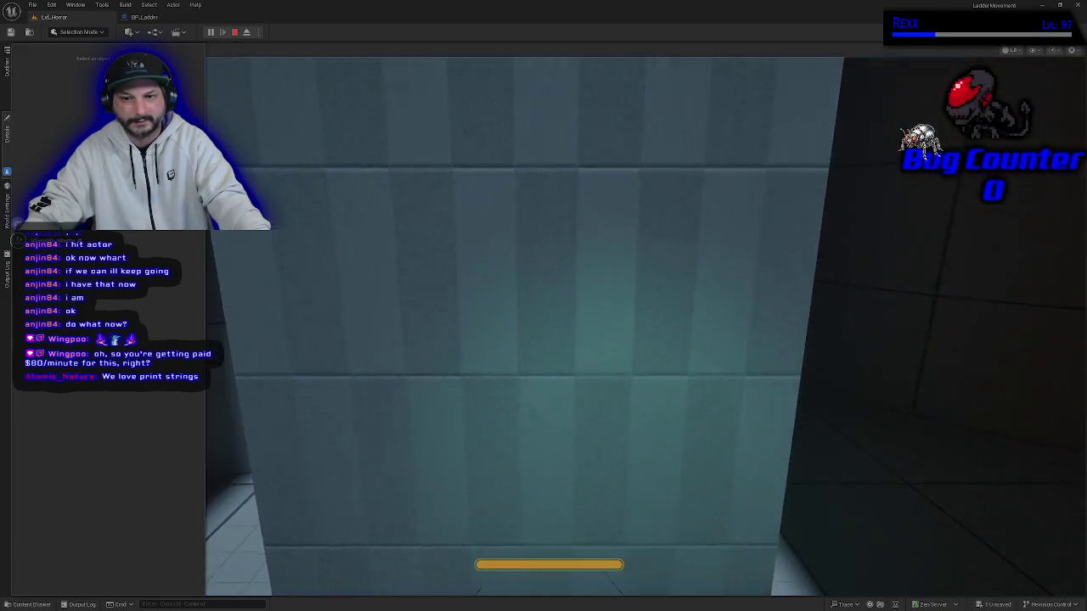
key(w)
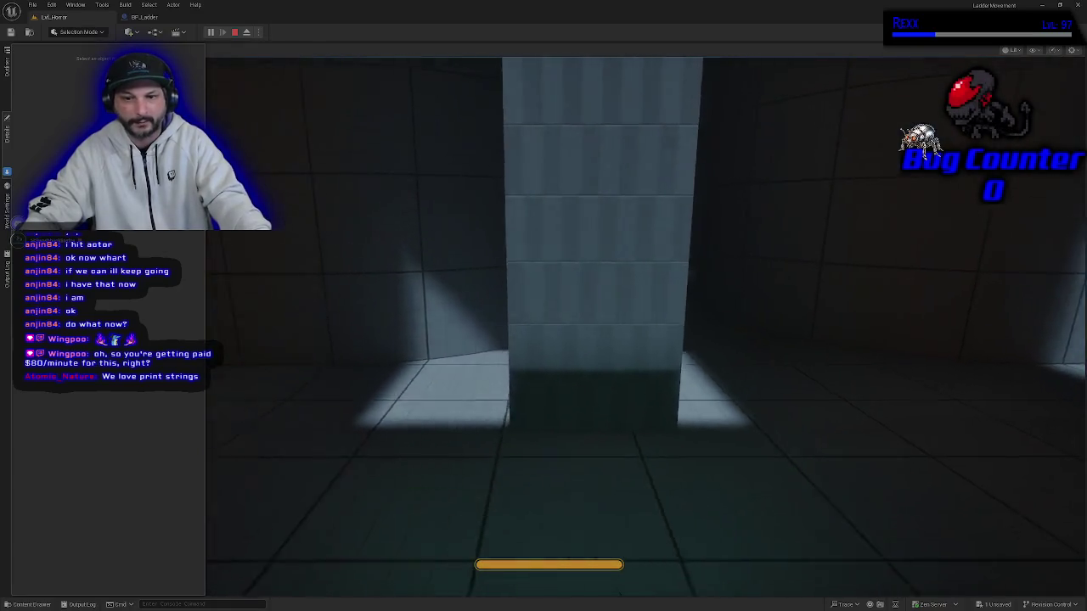
key(w)
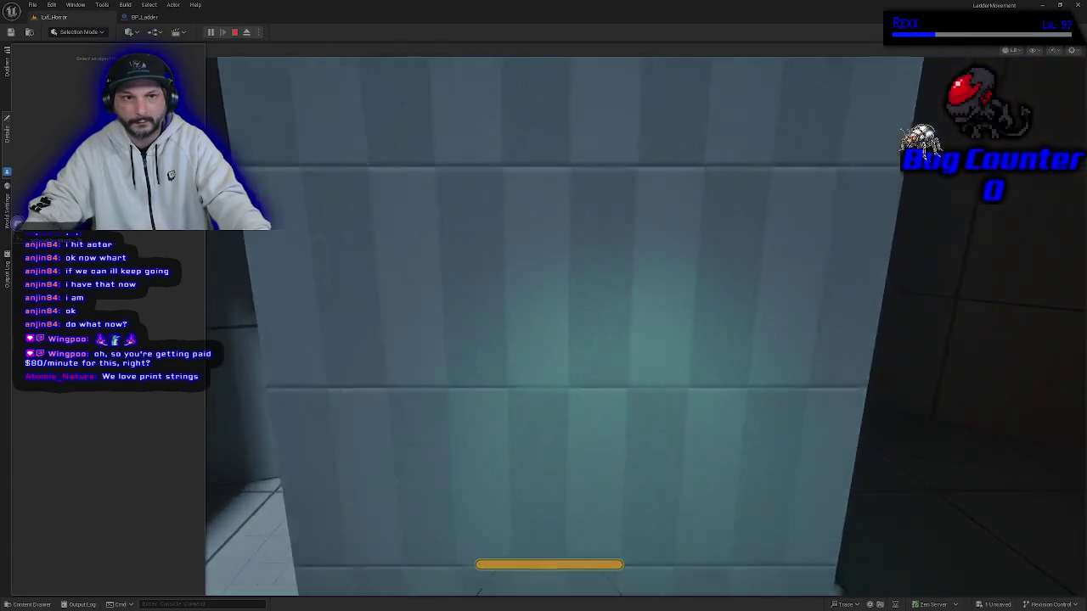
key(Escape)
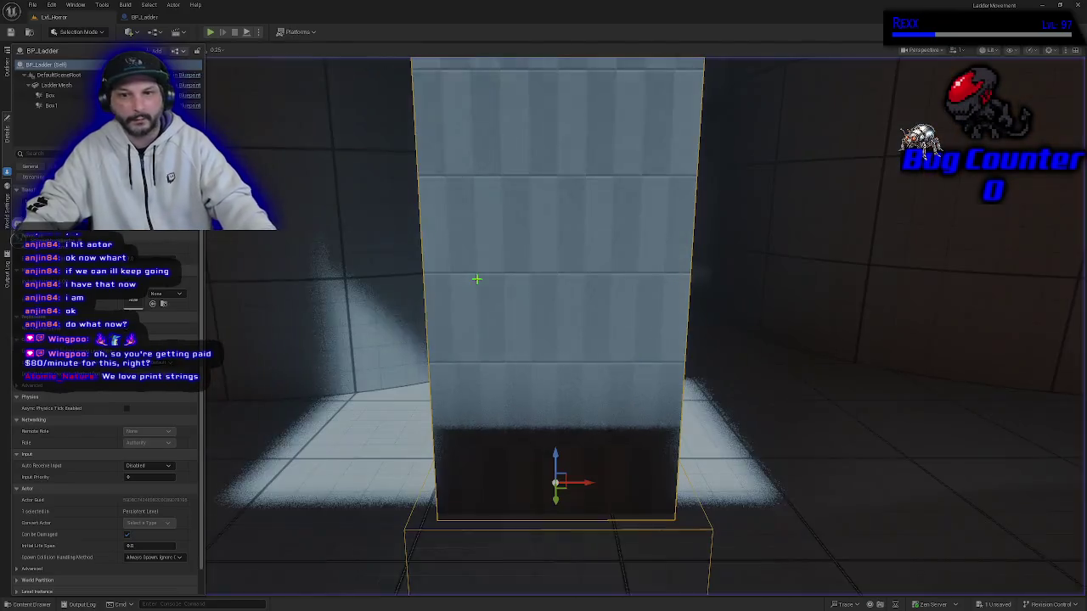
mouse_move(436, 362)
mouse_down()
mouse_move(481, 499)
mouse_move(531, 452)
mouse_move(525, 392)
mouse_up()
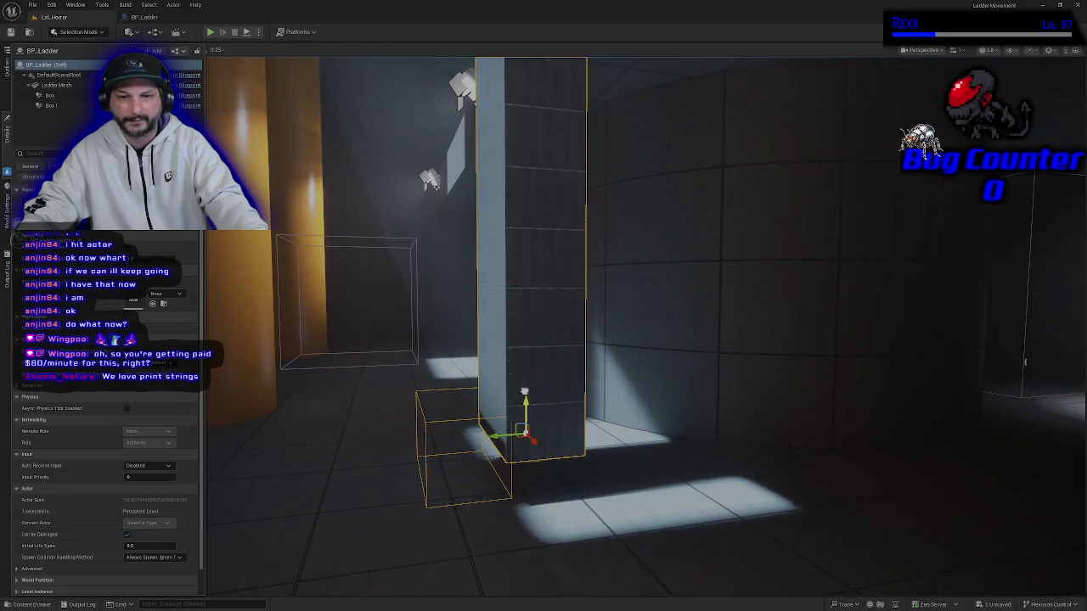
key(alt+p)
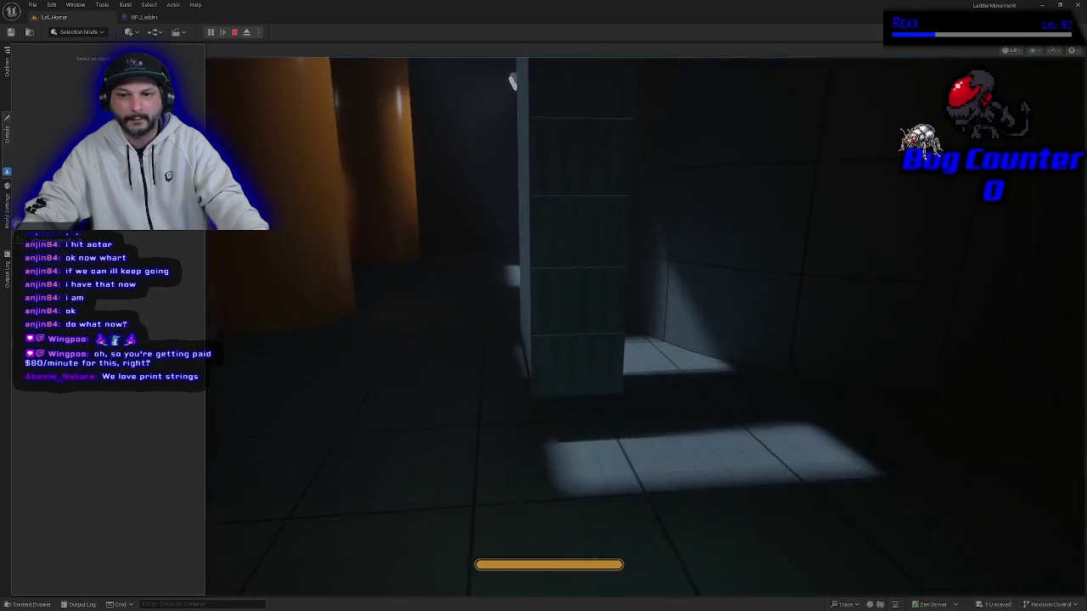
key(w)
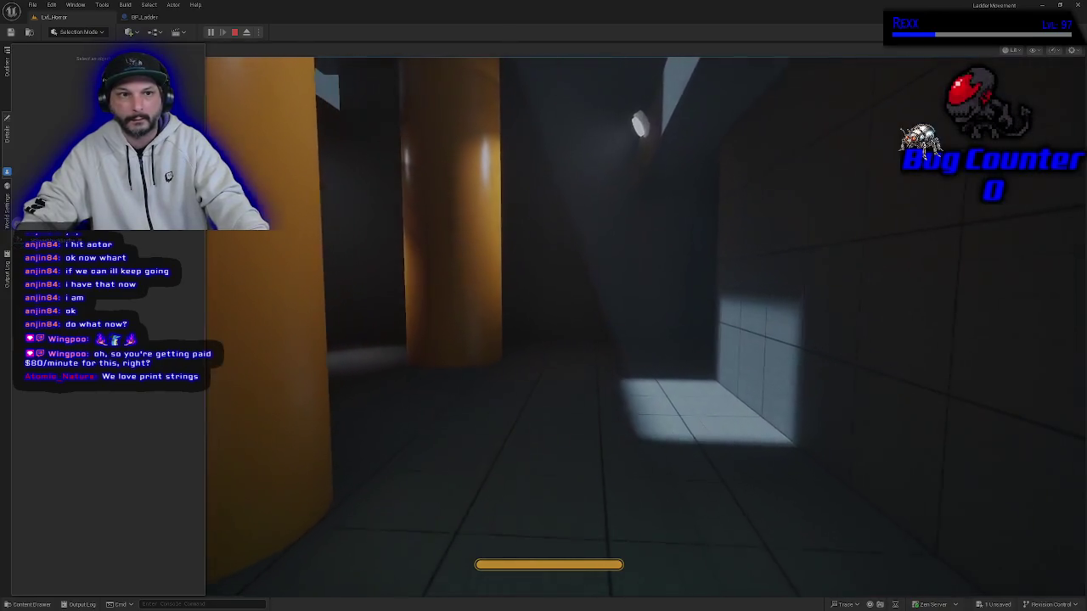
key(Escape)
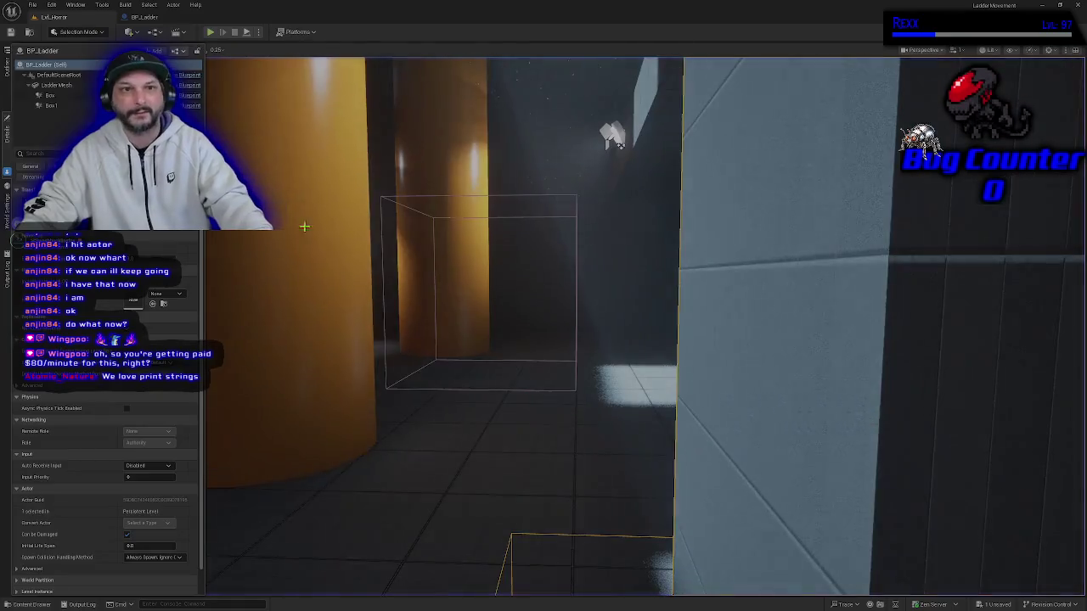
Check the BP_Ladder event graph, frame the ladder in Lvl_Horror, then open BP_Ladder's Viewport.
click(143, 17)
drag(477, 387, 525, 399)
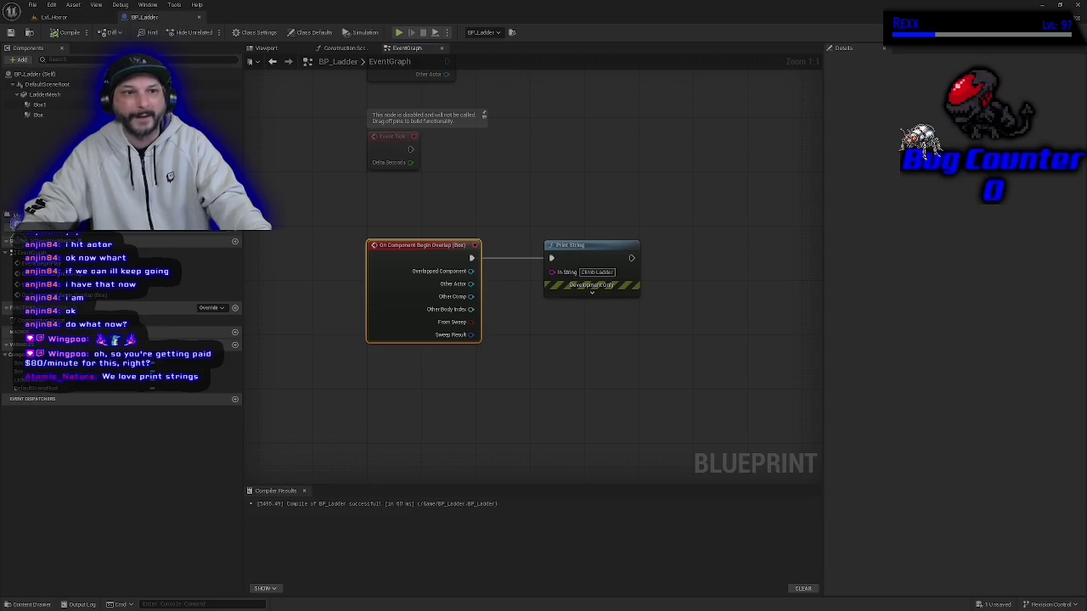
click(54, 17)
key(f)
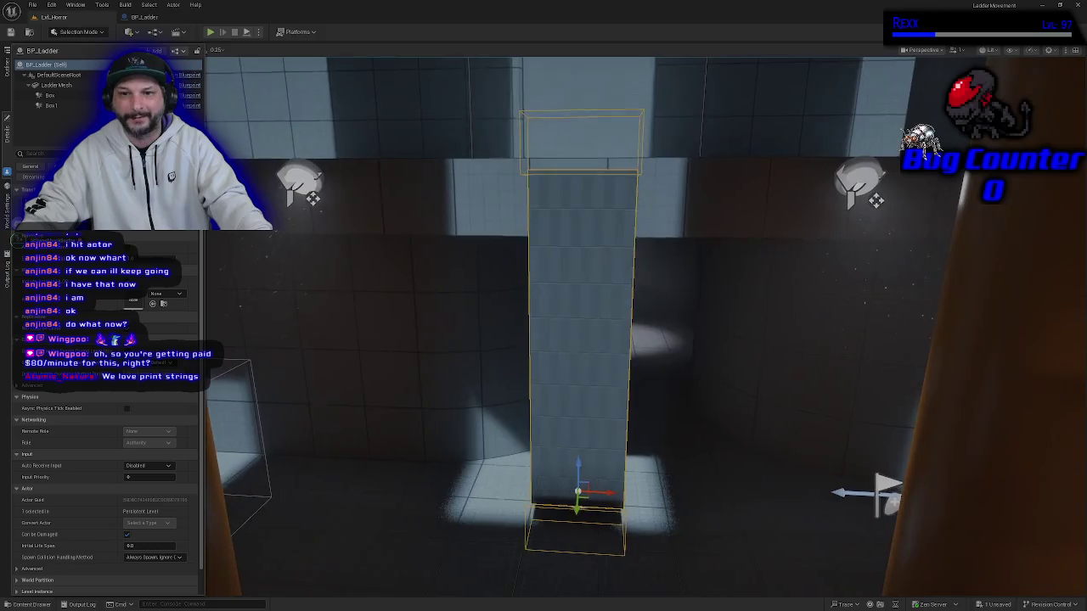
scroll(578, 340, up, 3)
scroll(368, 355, down, 3)
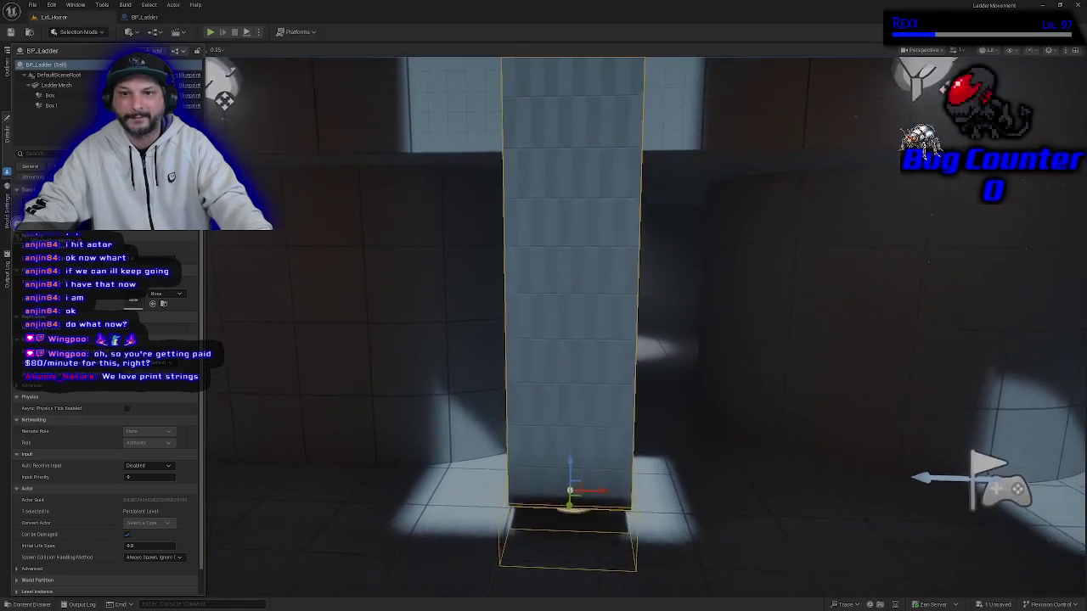
click(146, 17)
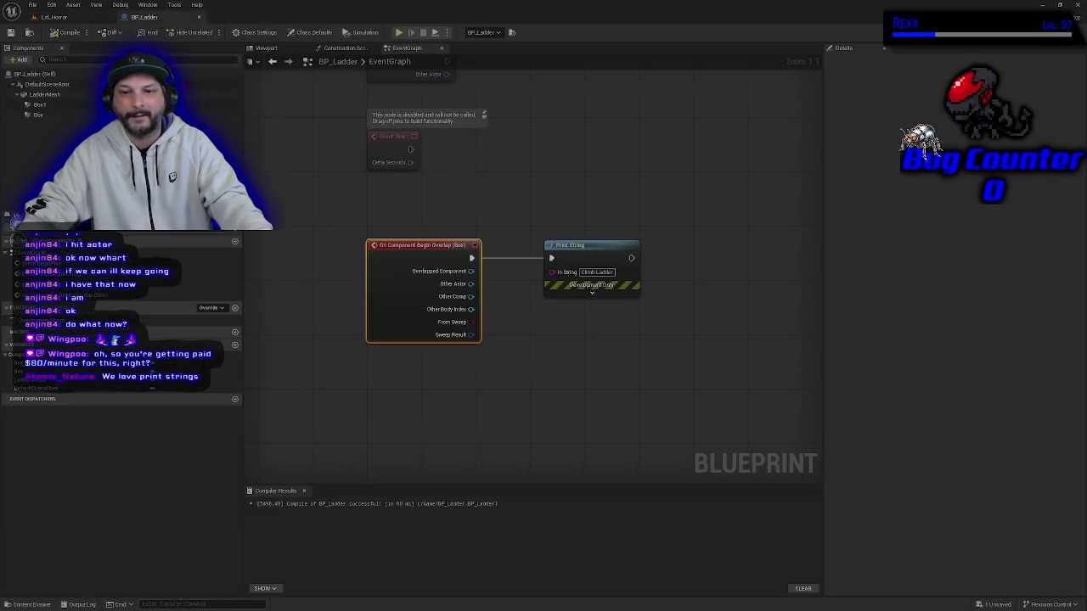
click(267, 48)
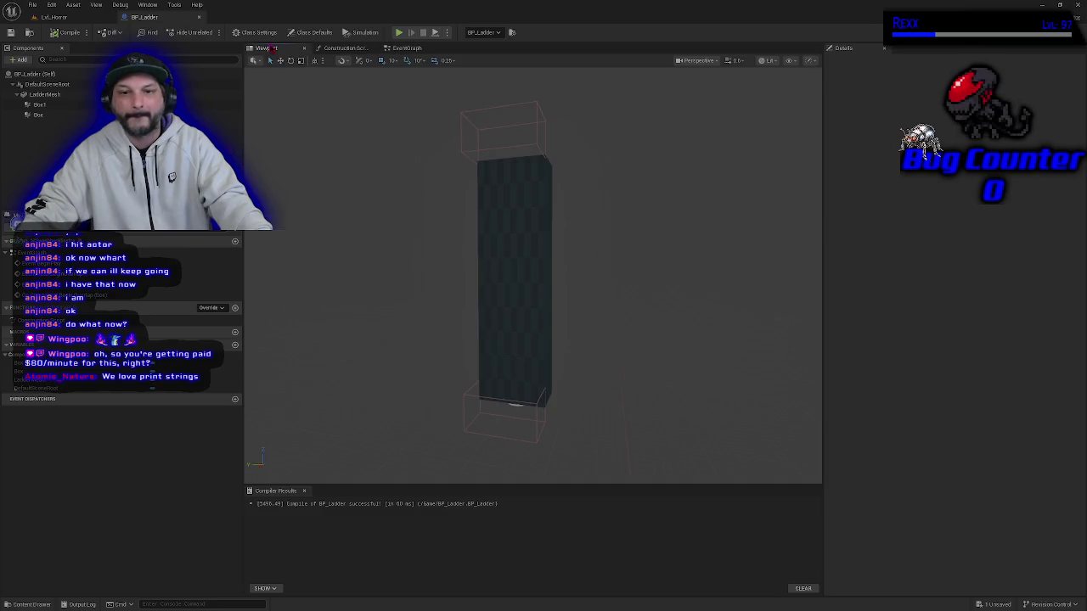
Select the lower Box trigger component and launch a play test from the Blueprint toolbar.
click(38, 115)
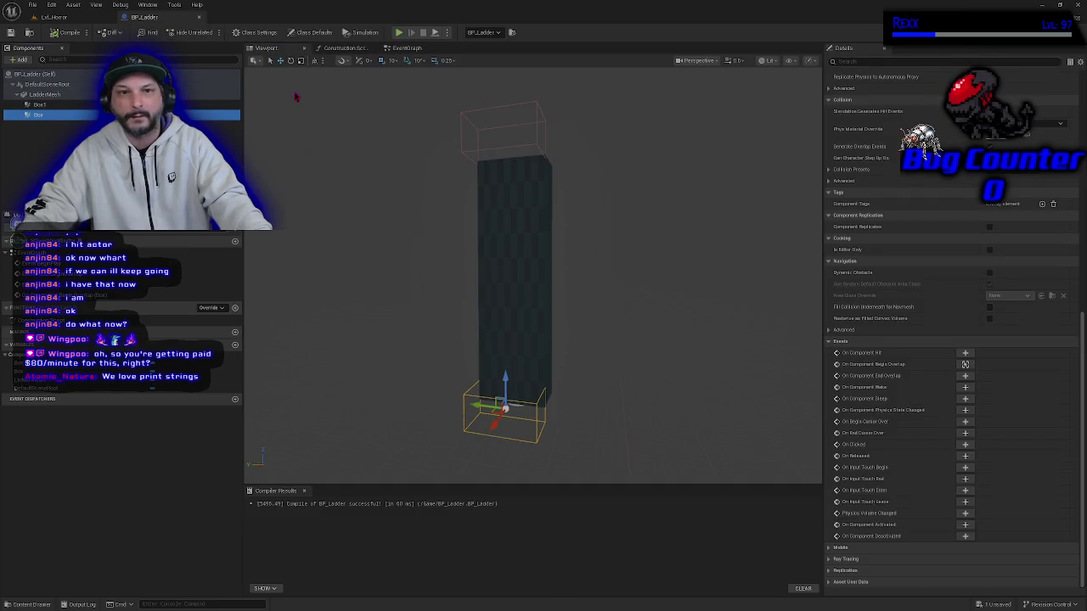
click(399, 32)
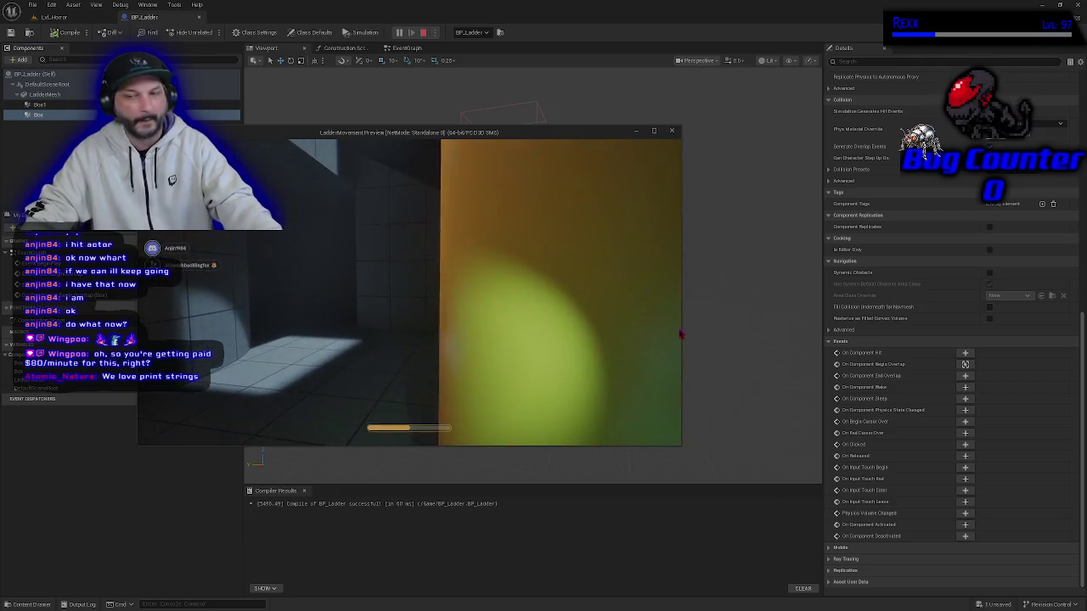
End the play test and orbit the BP_Ladder viewport around the ladder and its lower box.
key(Escape)
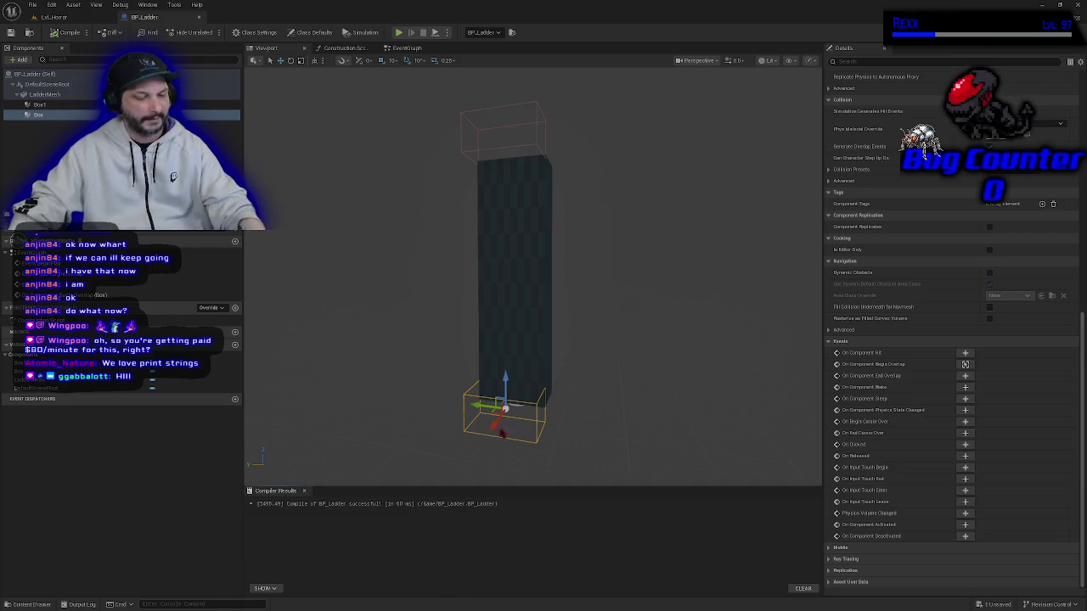
mouse_move(526, 315)
mouse_down()
mouse_move(552, 315)
mouse_move(583, 453)
mouse_move(553, 282)
mouse_up()
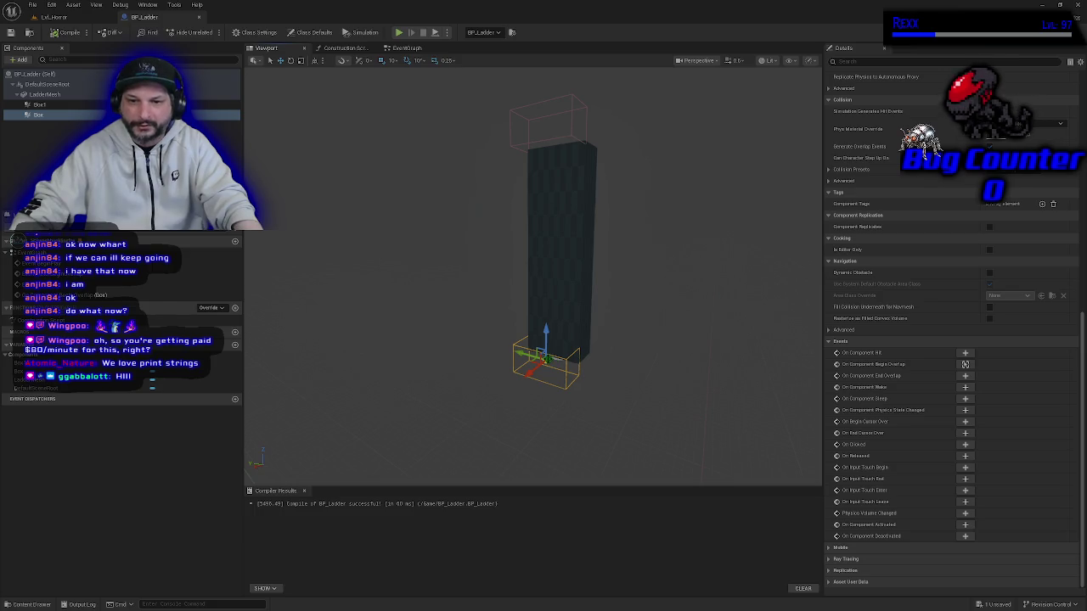
Frame the lower Box trigger, stretch it much taller along Z, and raise it around the ladder base.
key(f)
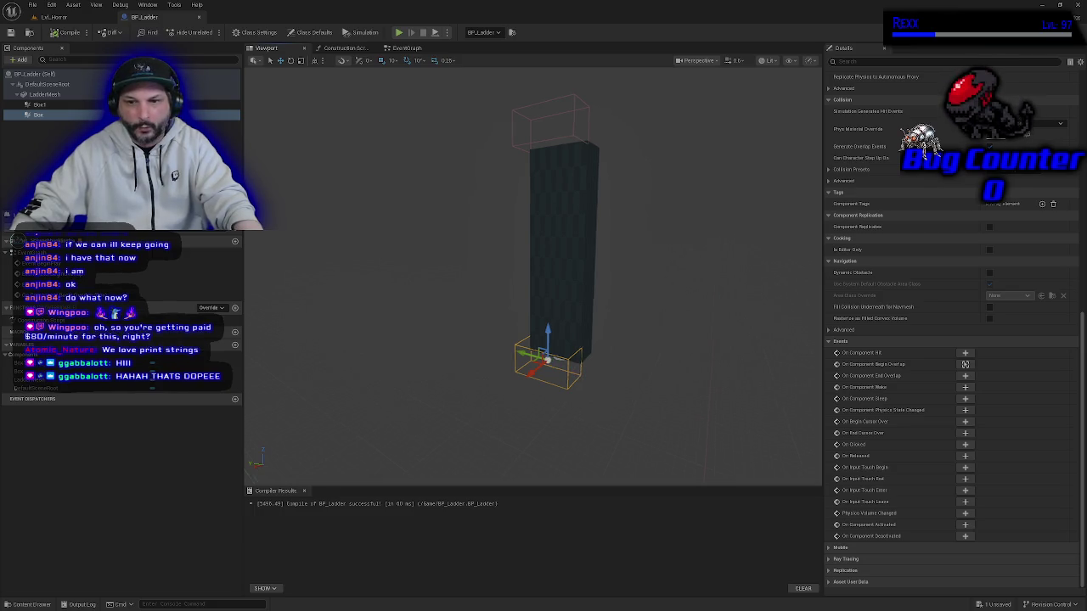
scroll(572, 354, up, 1)
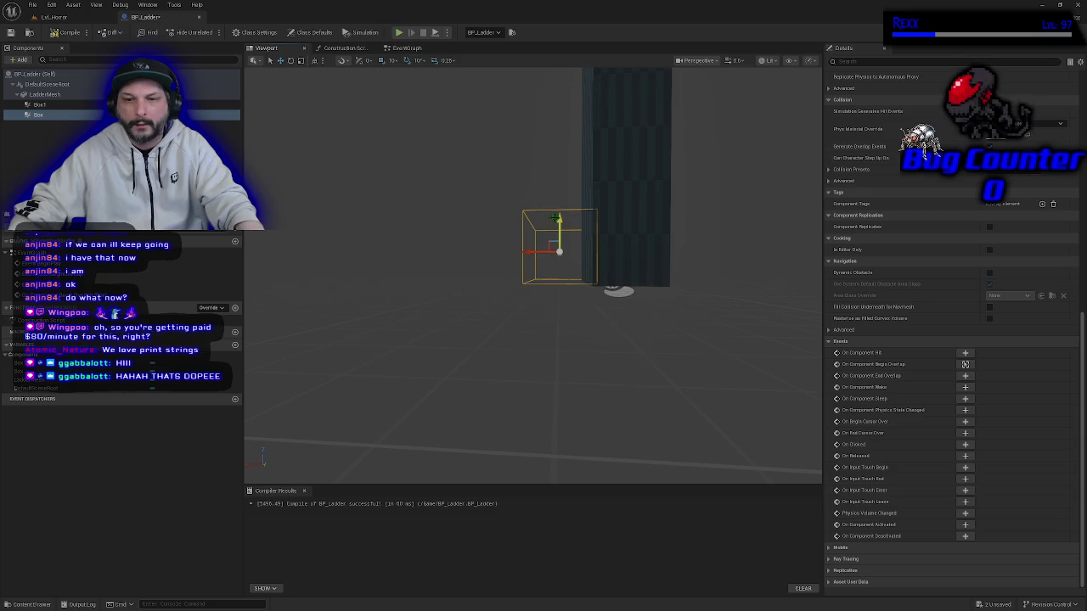
key(e)
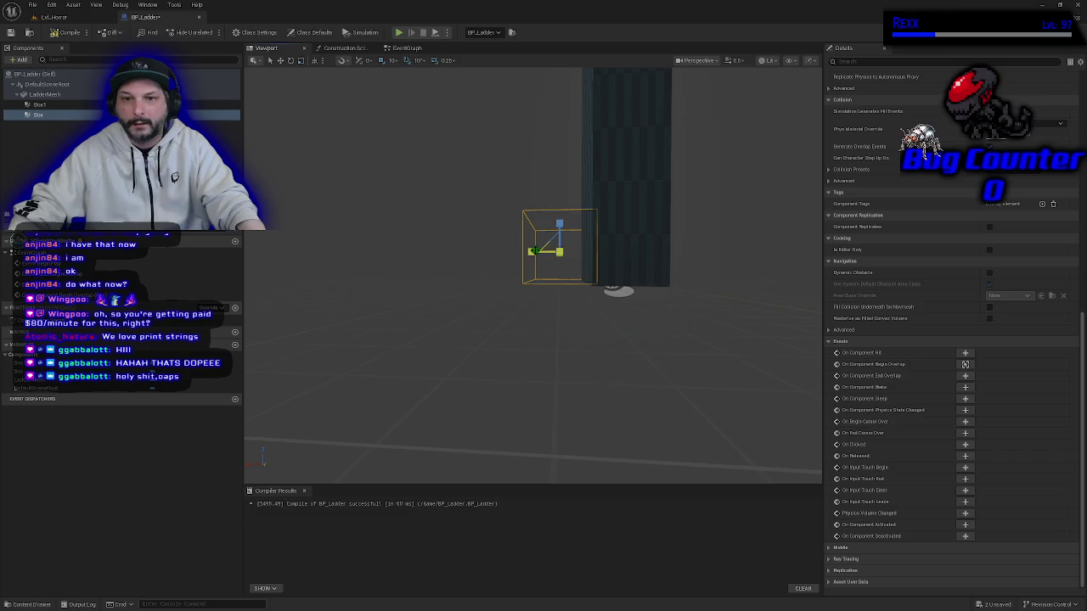
drag(560, 223, 560, 199)
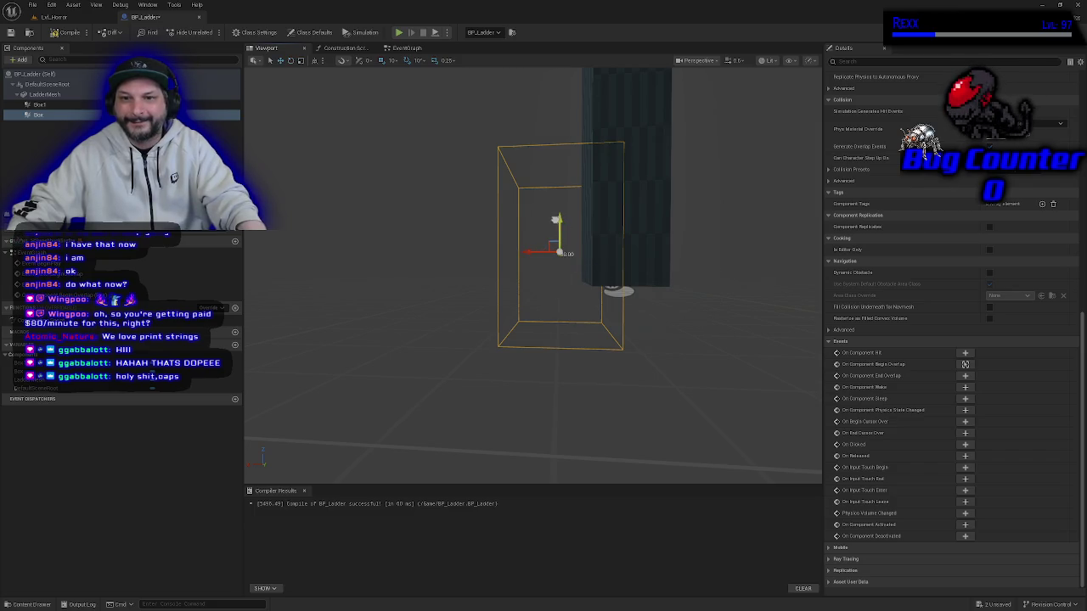
drag(561, 210, 561, 166)
mouse_move(548, 275)
mouse_down()
mouse_move(493, 297)
mouse_move(545, 268)
mouse_up()
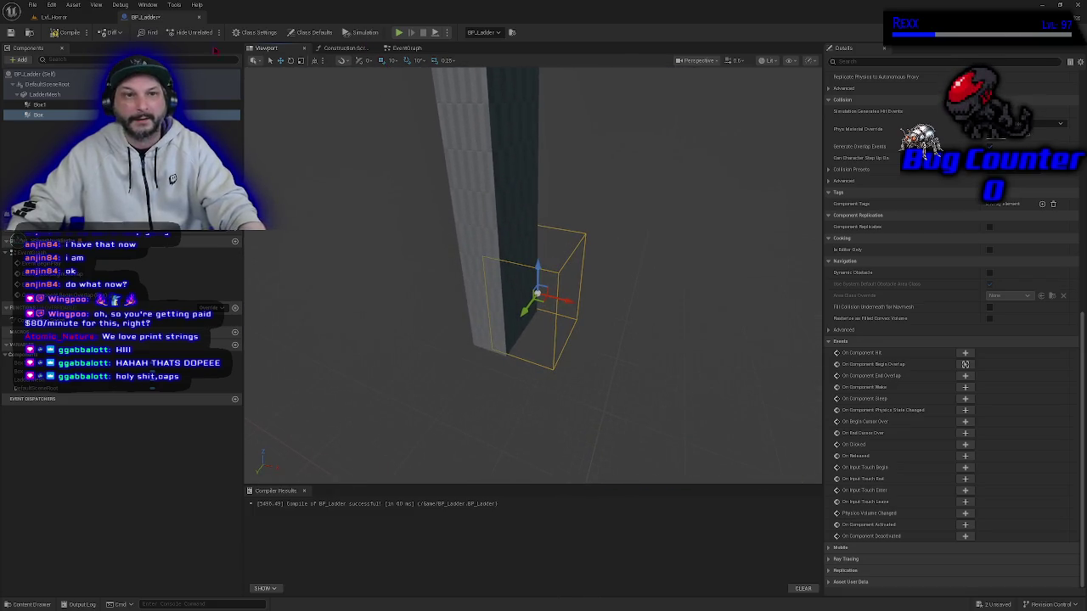
Play-test the enlarged trigger in Lvl_Horror by walking the corridor, then return to BP_Ladder.
click(85, 18)
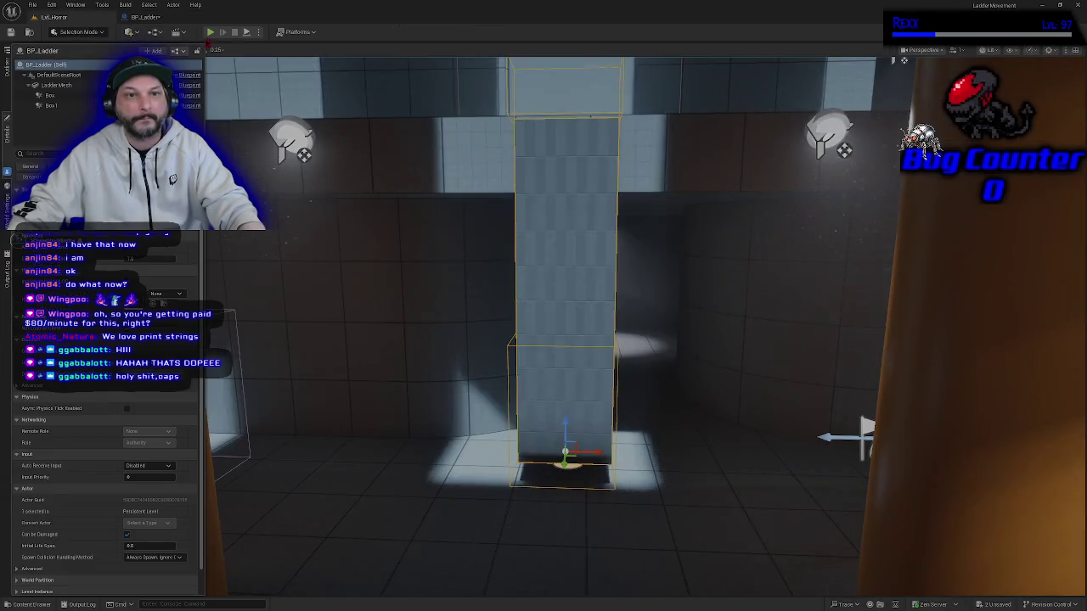
click(210, 32)
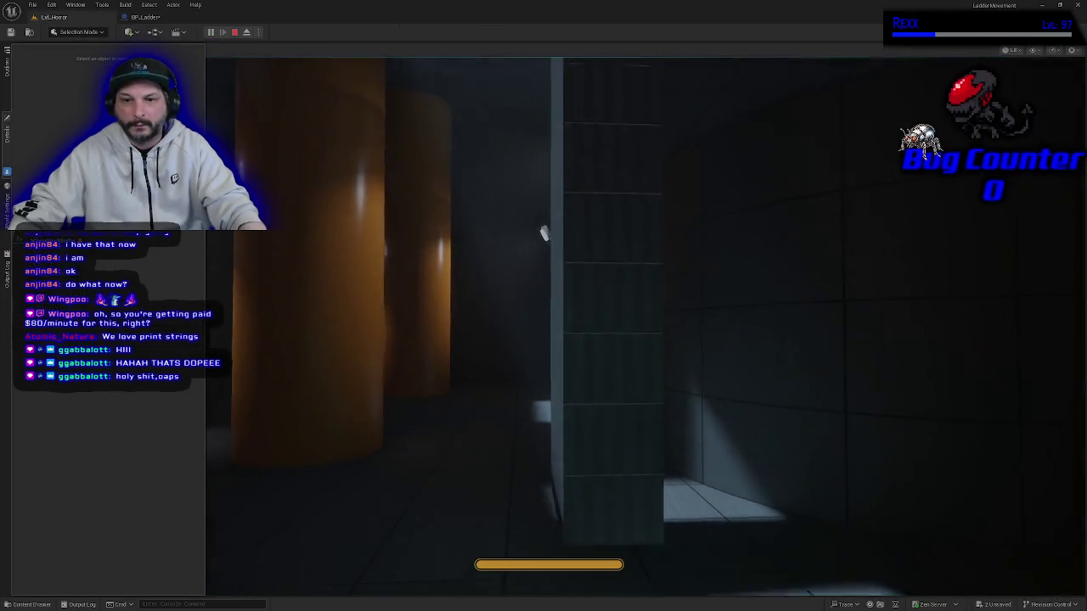
key(w)
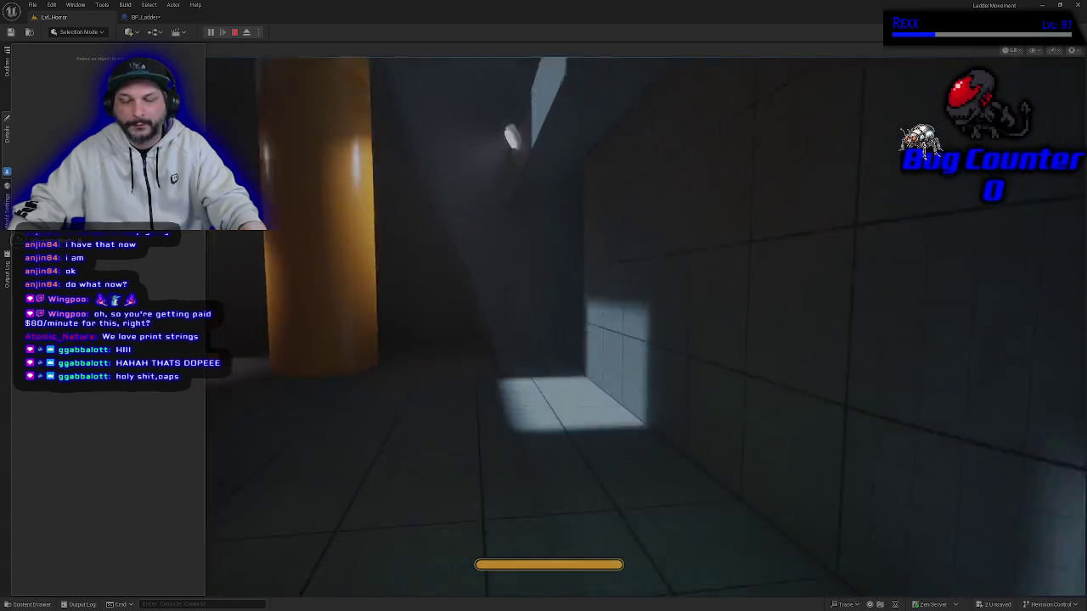
key(Escape)
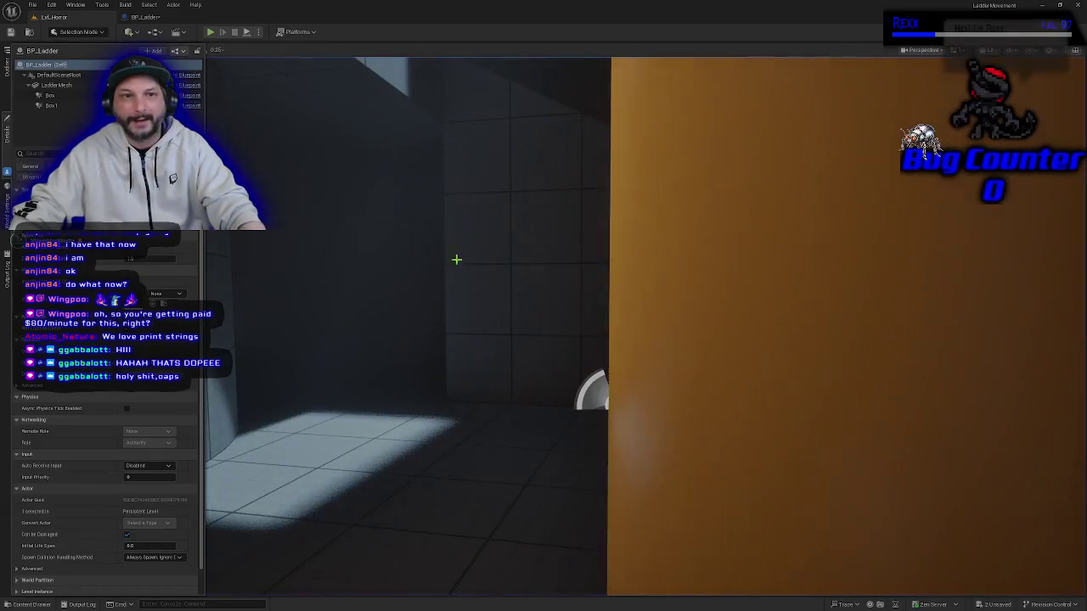
click(144, 17)
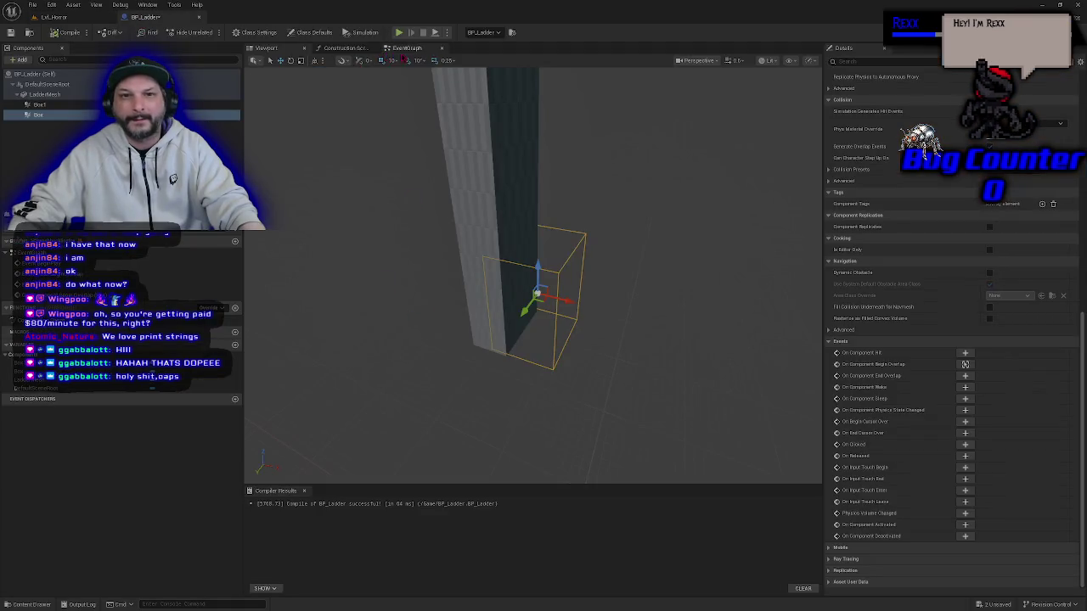
Orbit and zoom the BP_Ladder viewport to inspect the Box trigger around the ladder, then view the EventGraph.
click(407, 48)
click(269, 49)
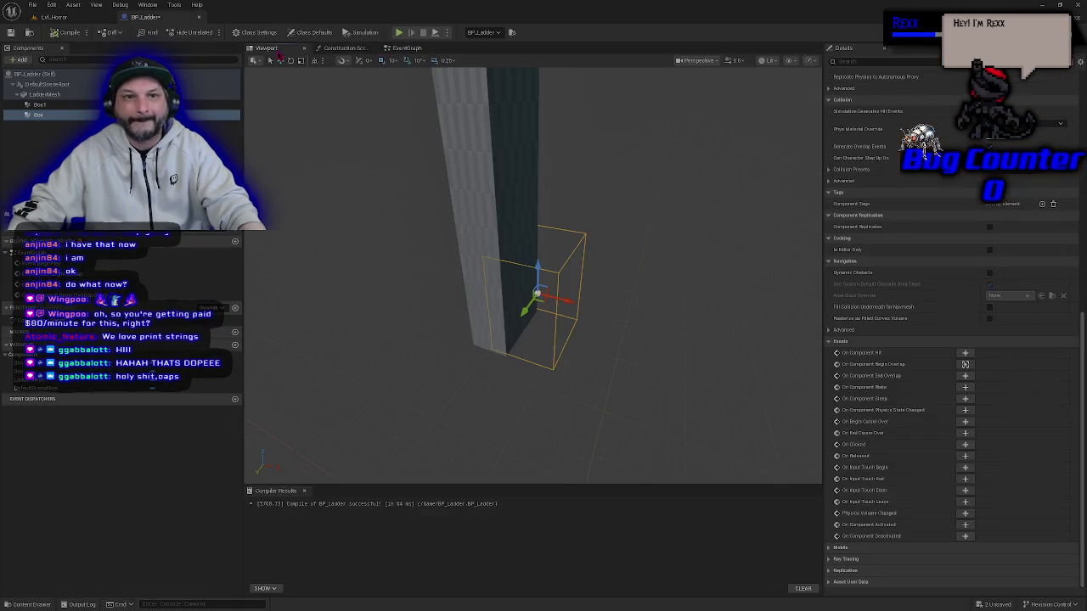
mouse_move(488, 313)
mouse_down()
mouse_move(450, 302)
mouse_move(467, 308)
mouse_move(437, 339)
mouse_move(550, 346)
mouse_up()
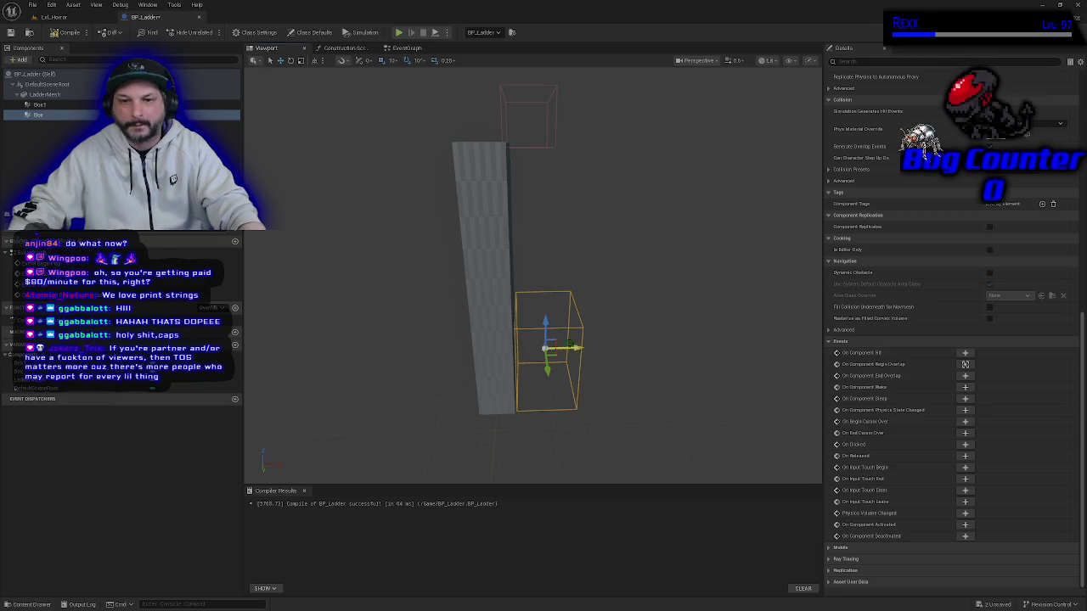
mouse_move(611, 361)
mouse_down()
mouse_move(556, 367)
mouse_move(540, 340)
mouse_up()
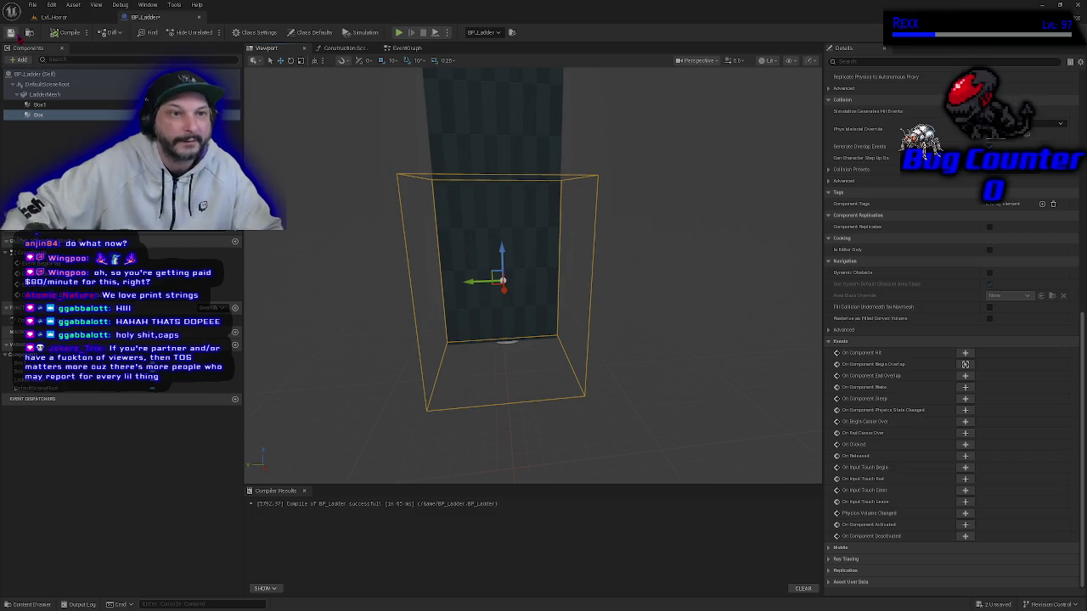
mouse_move(424, 419)
mouse_down()
mouse_move(509, 421)
mouse_move(674, 378)
mouse_up()
scroll(1005, 238, up, 10)
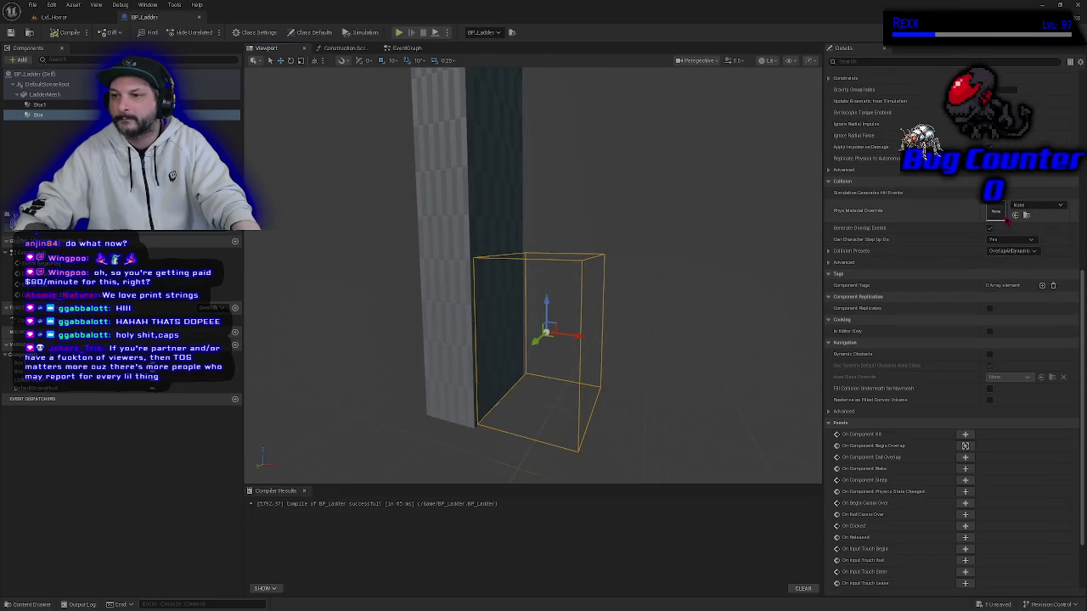
scroll(1000, 225, up, 2)
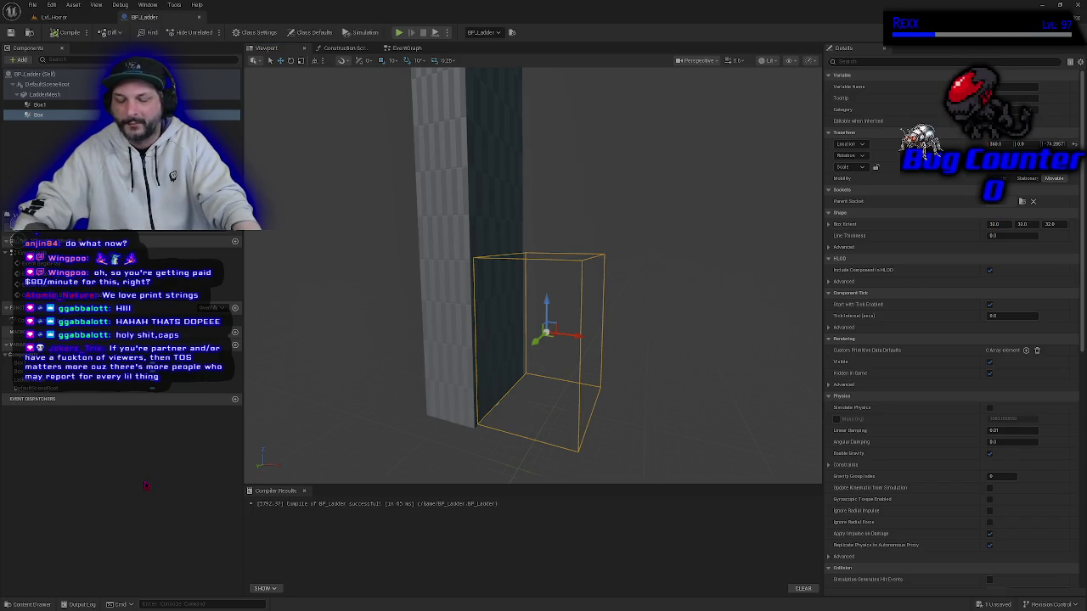
mouse_move(604, 393)
mouse_down()
mouse_move(533, 396)
mouse_move(588, 401)
mouse_move(635, 387)
mouse_move(631, 378)
mouse_up()
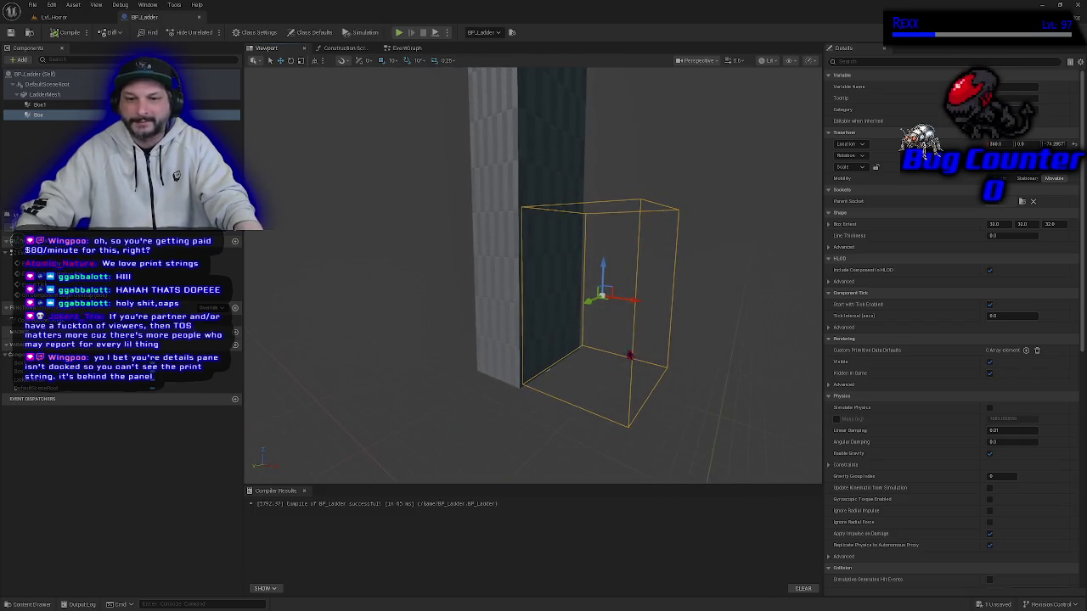
drag(494, 347, 501, 358)
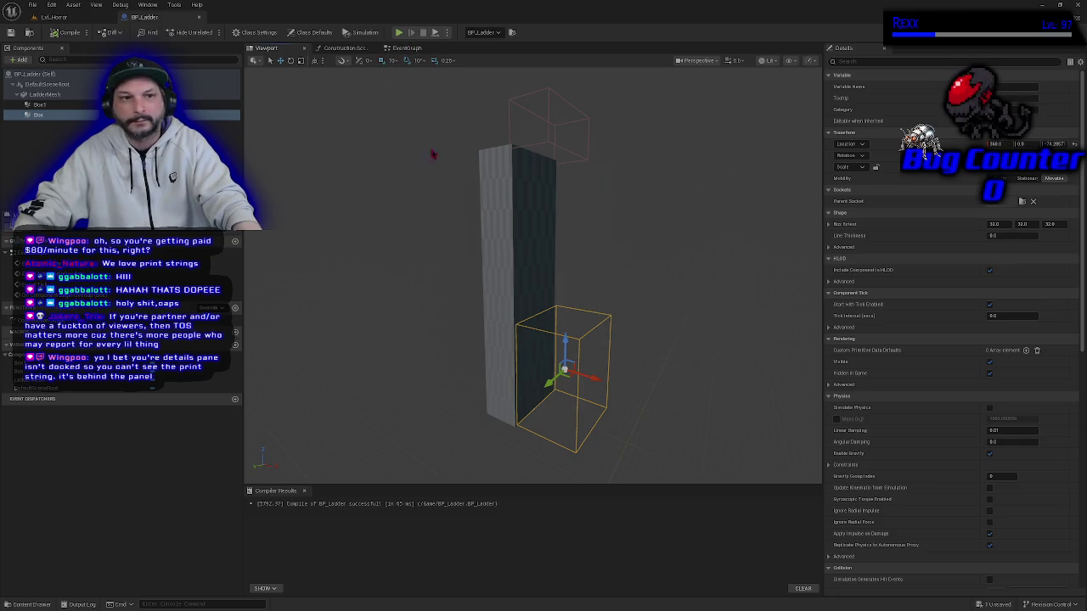
click(429, 49)
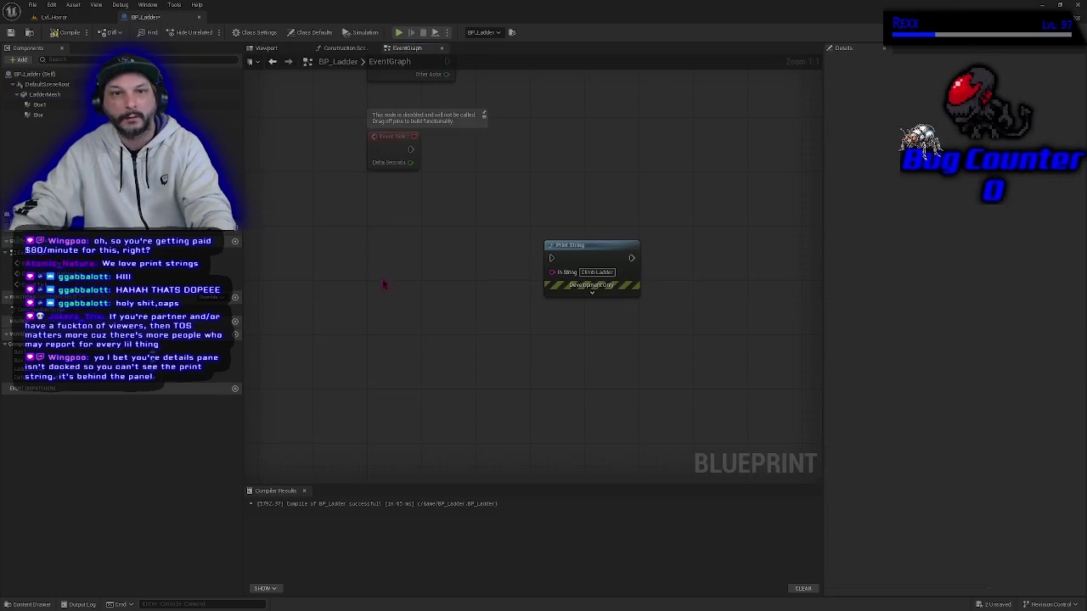
Add an On Component Begin Overlap (Box) event and place it beside the Print String node.
click(270, 48)
click(73, 114)
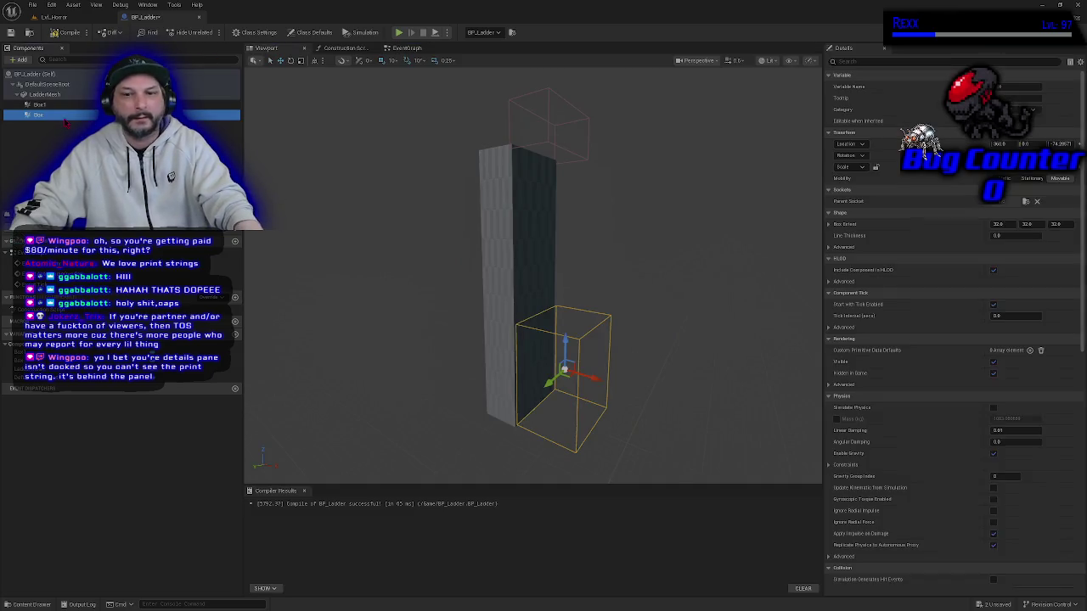
scroll(958, 364, down, 10)
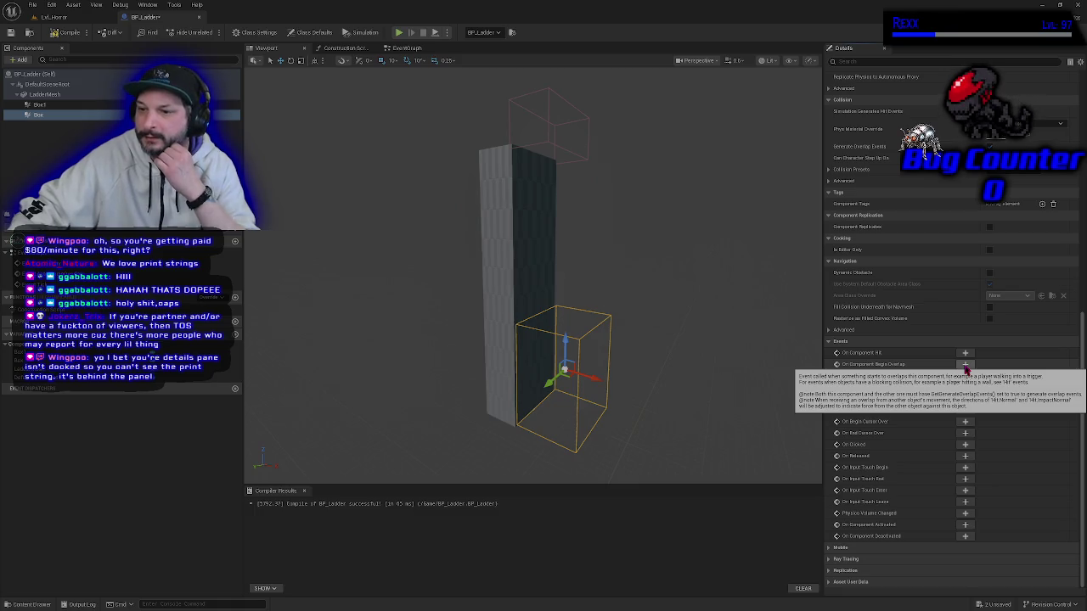
click(965, 367)
drag(580, 235, 606, 127)
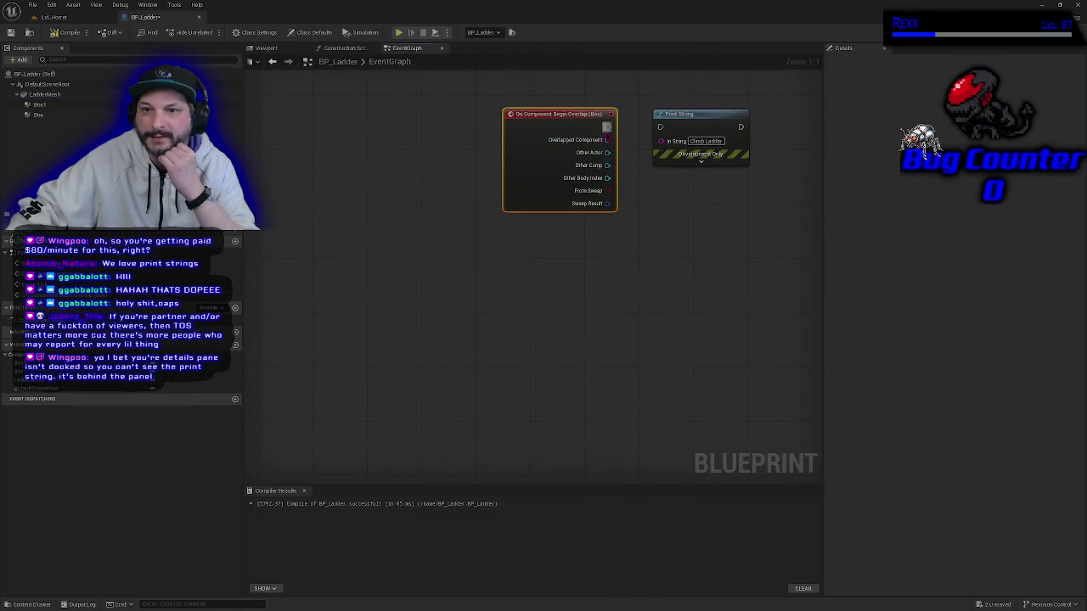
Return to Lvl_Horror, bring the ladder into view, and start a play test.
click(54, 17)
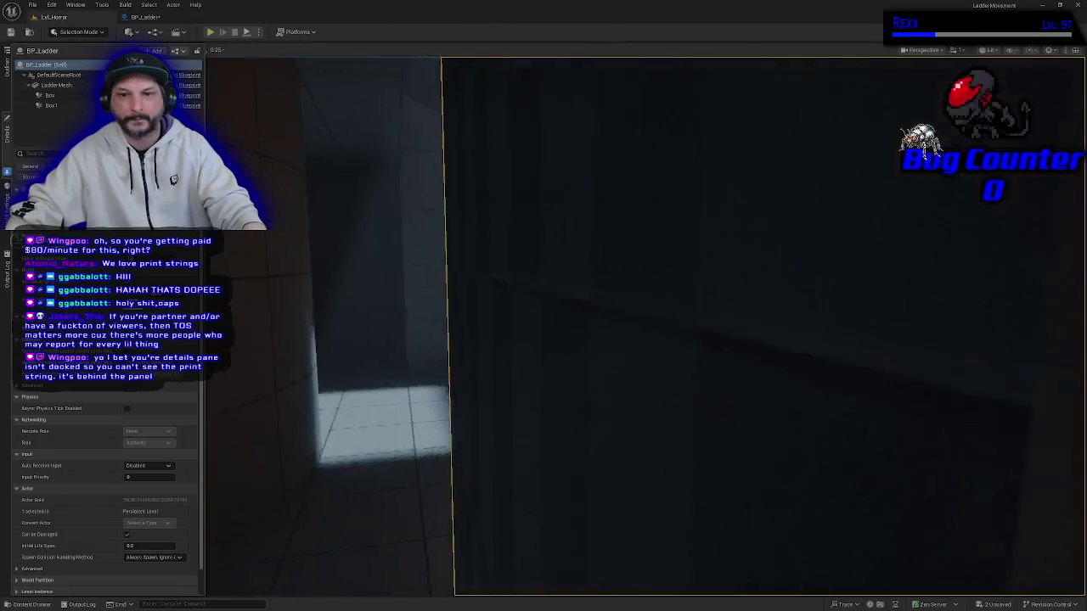
mouse_move(400, 64)
mouse_down()
mouse_move(390, 119)
mouse_move(401, 64)
mouse_move(395, 82)
mouse_up()
click(210, 32)
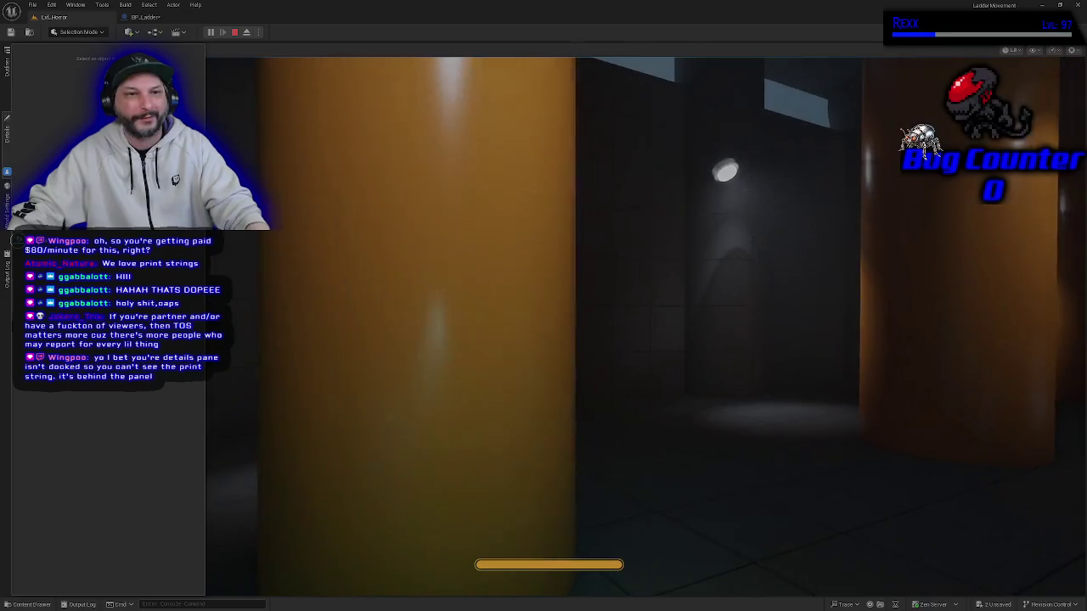
Restart the play test and walk the player into the ladder trigger to print 'Climb Ladder'.
key(Escape)
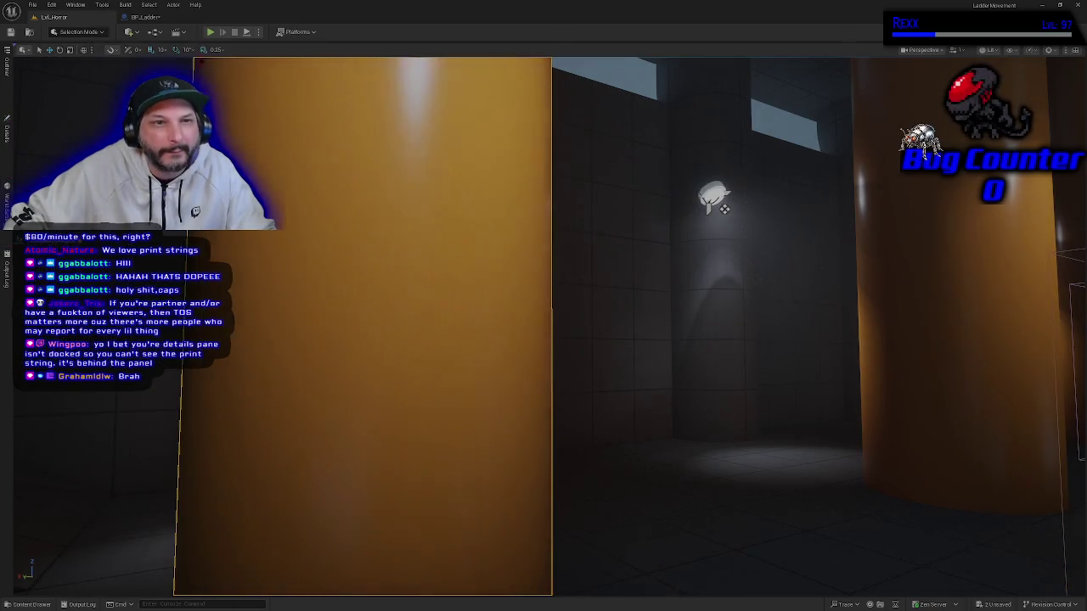
click(210, 32)
click(568, 227)
key(w)
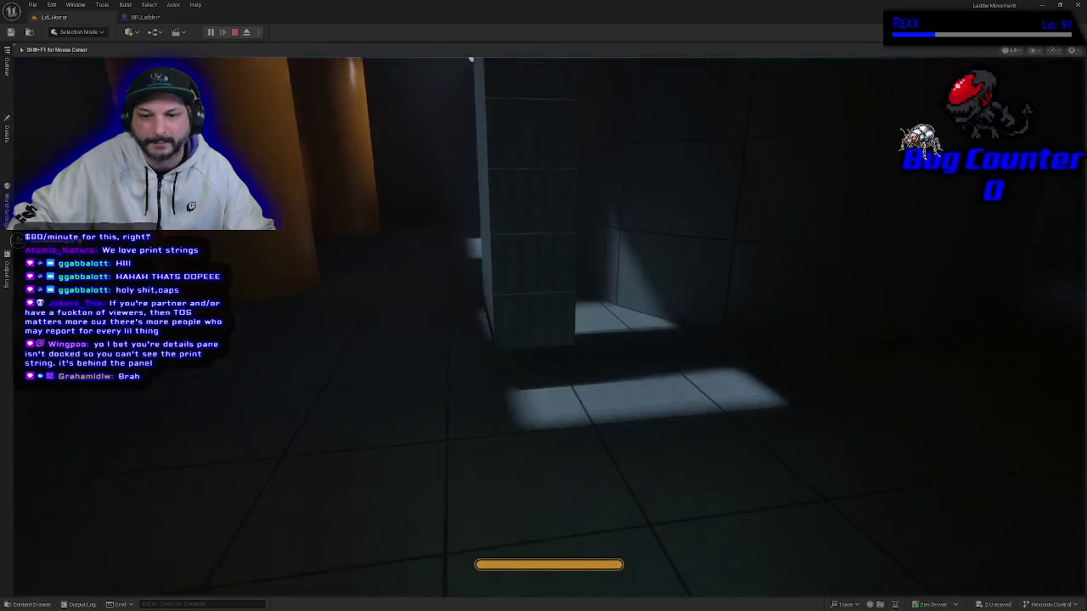
key(e)
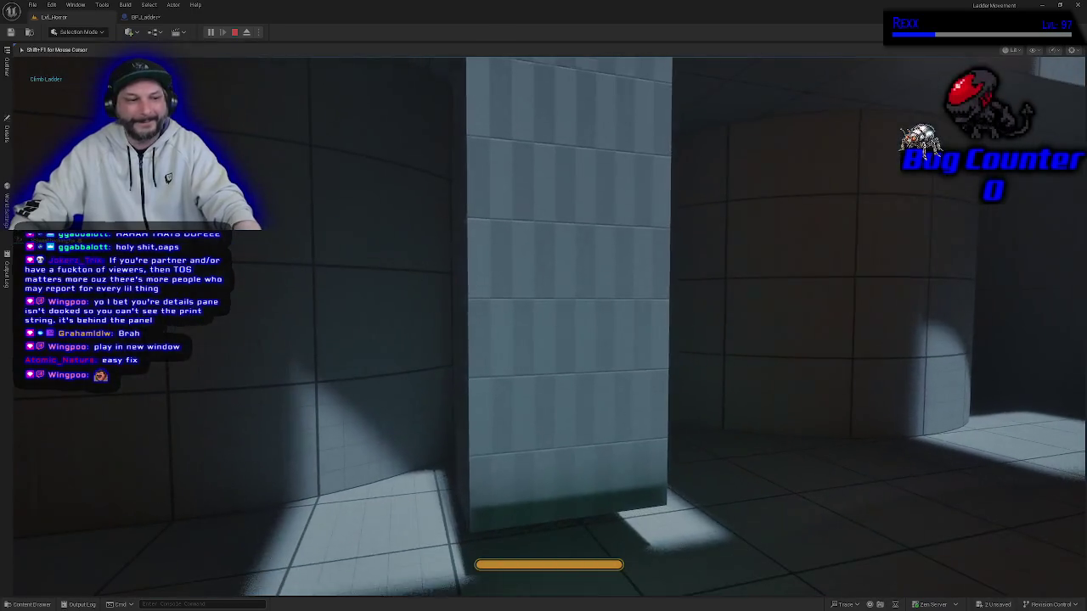
key(Escape)
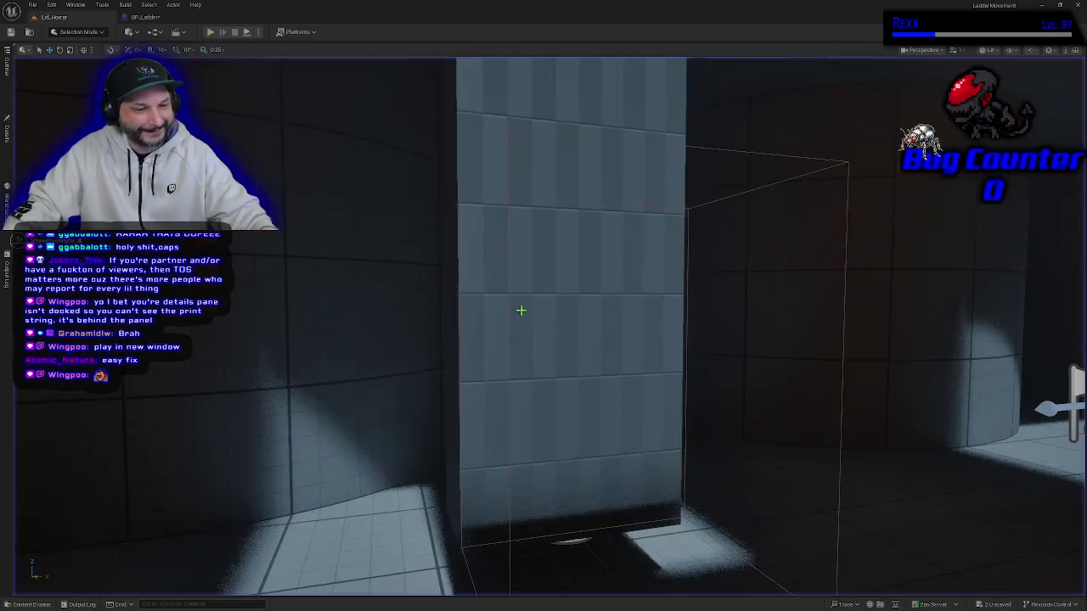
Select the placed ladder actor in Lvl_Horror and snap it down onto the floor with End.
mouse_move(480, 375)
mouse_down()
mouse_move(509, 365)
mouse_move(526, 323)
mouse_move(544, 382)
mouse_move(594, 361)
mouse_move(586, 370)
mouse_move(435, 337)
mouse_up()
click(489, 355)
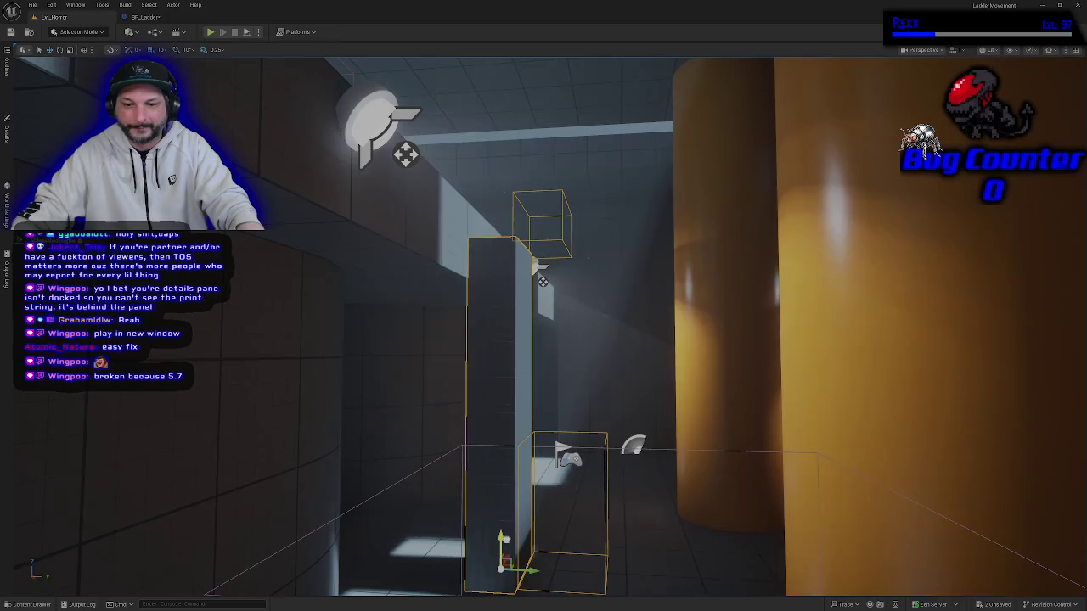
drag(543, 340, 543, 323)
drag(456, 558, 456, 558)
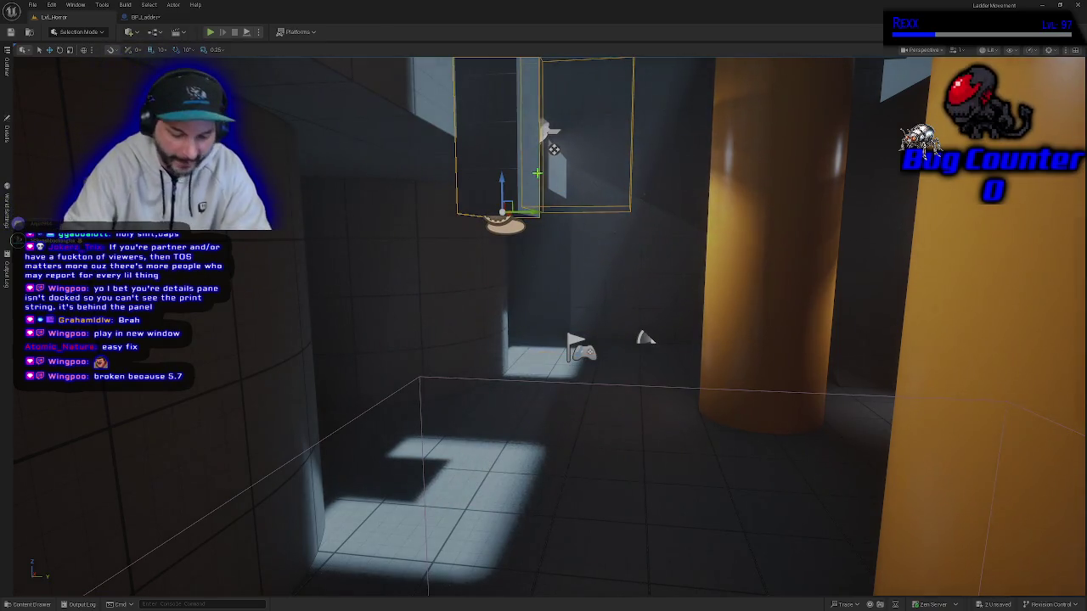
key(End)
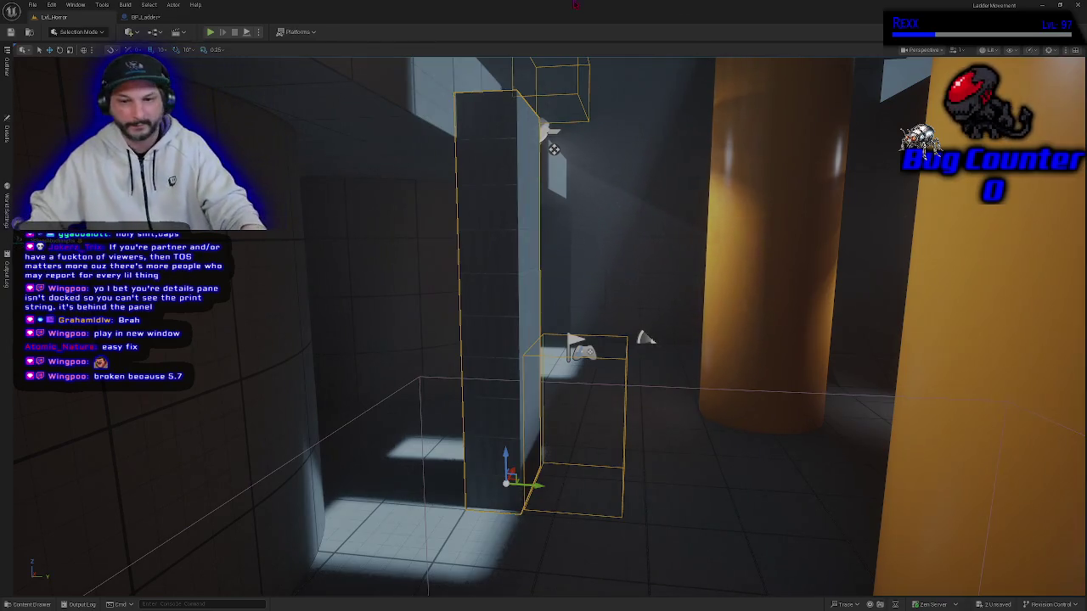
drag(582, 280, 583, 279)
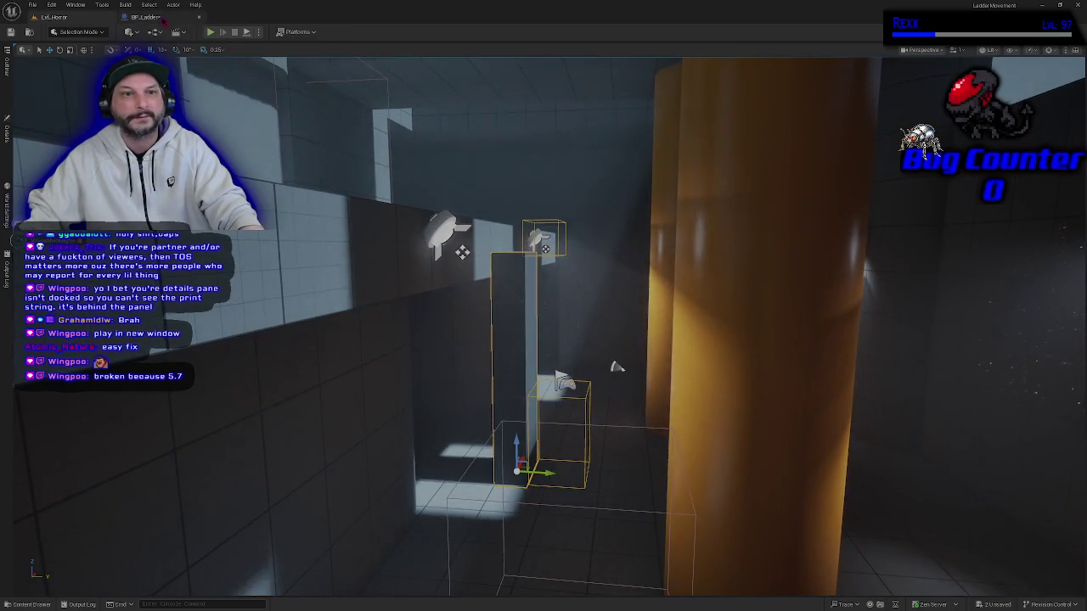
In BP_Ladder's viewport, stretch the ladder mesh component taller along Z.
click(145, 17)
click(266, 47)
click(481, 222)
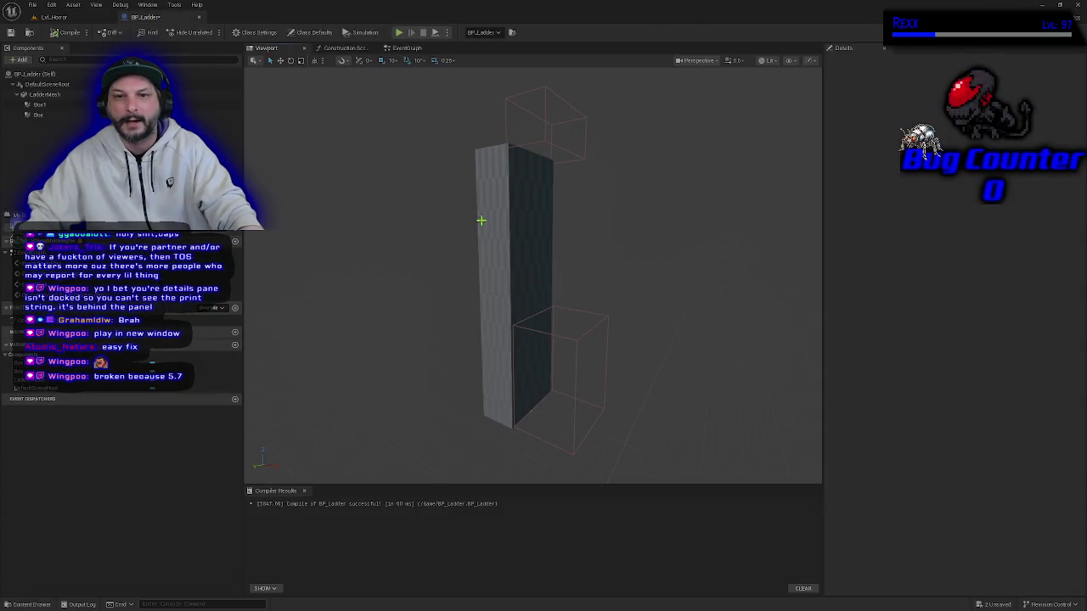
drag(518, 262, 518, 229)
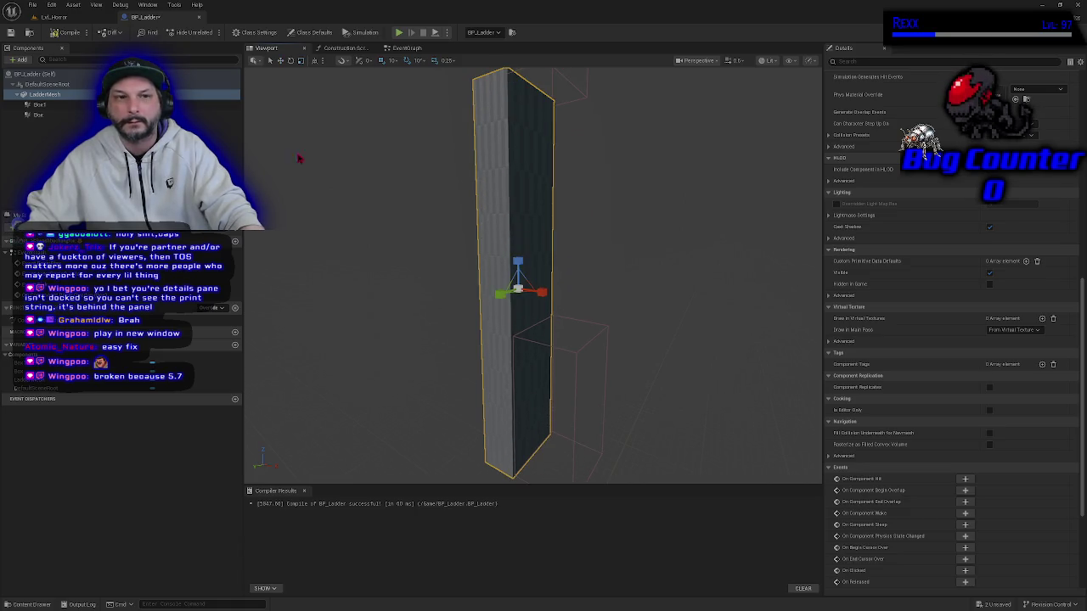
Adjust the ladder actor's height in Lvl_Horror so it sits on the floor, then reopen BP_Ladder.
click(54, 17)
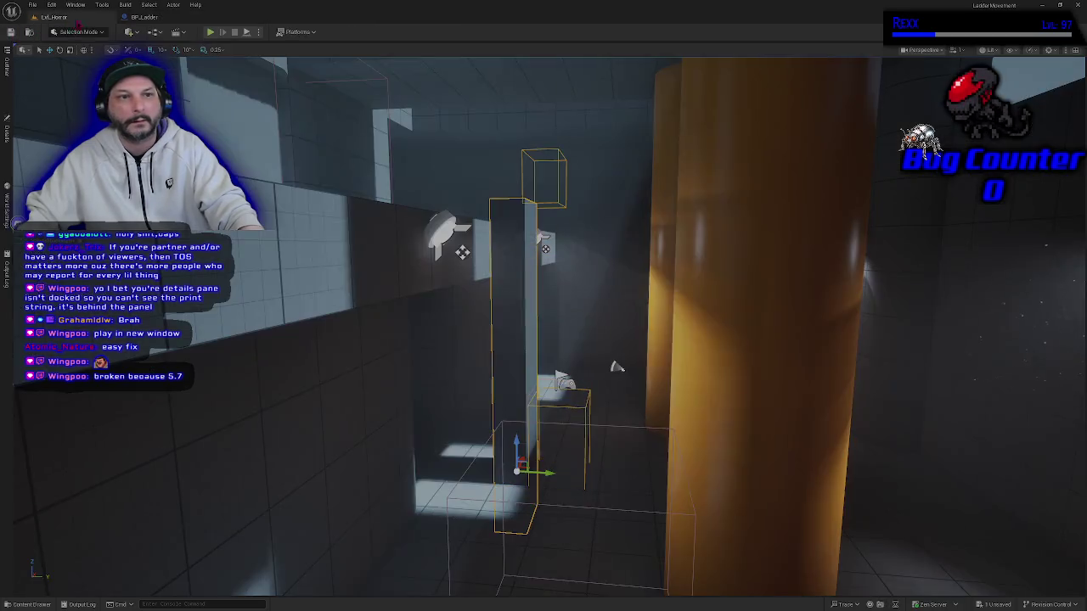
drag(516, 443, 515, 392)
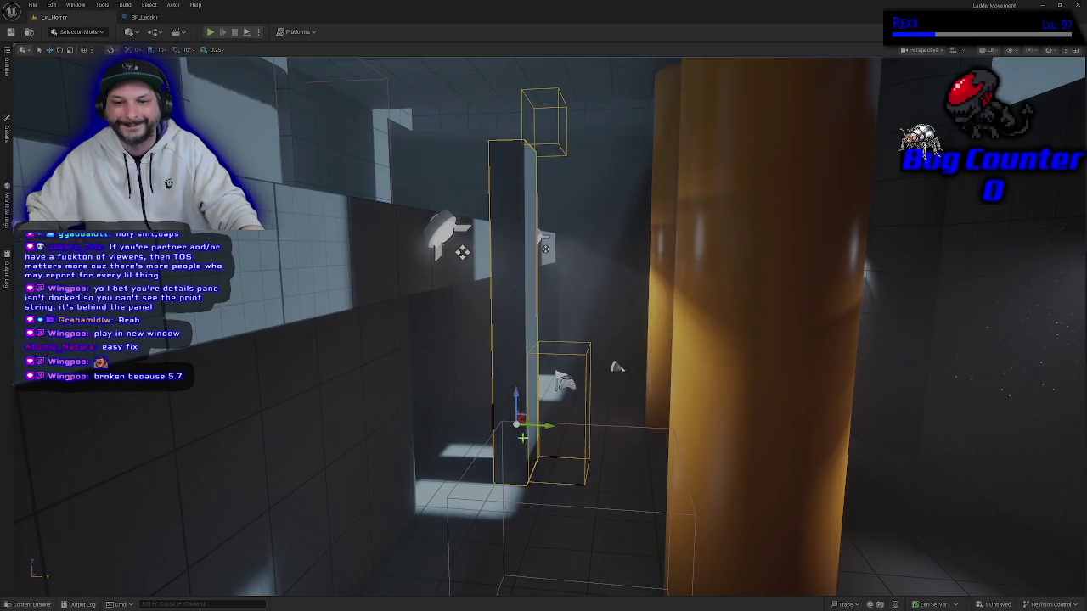
drag(552, 468, 535, 450)
mouse_move(475, 123)
mouse_down()
mouse_move(359, 170)
mouse_move(342, 199)
mouse_move(347, 439)
mouse_move(518, 440)
mouse_move(390, 444)
mouse_move(425, 364)
mouse_move(461, 332)
mouse_move(268, 236)
mouse_move(340, 255)
mouse_move(365, 280)
mouse_move(378, 255)
mouse_move(554, 471)
mouse_move(514, 470)
mouse_up()
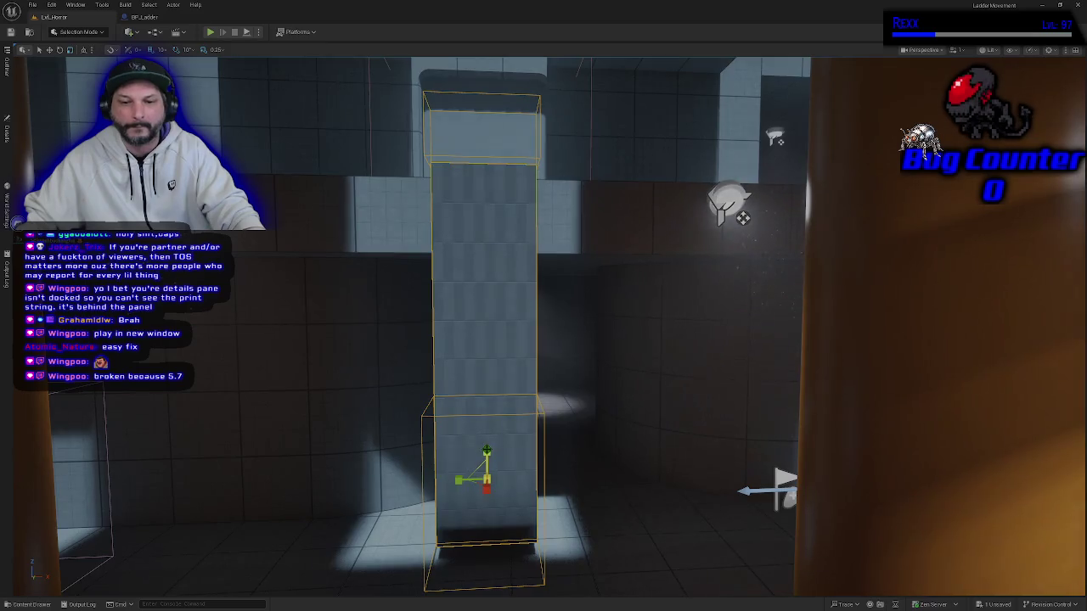
drag(486, 456, 485, 533)
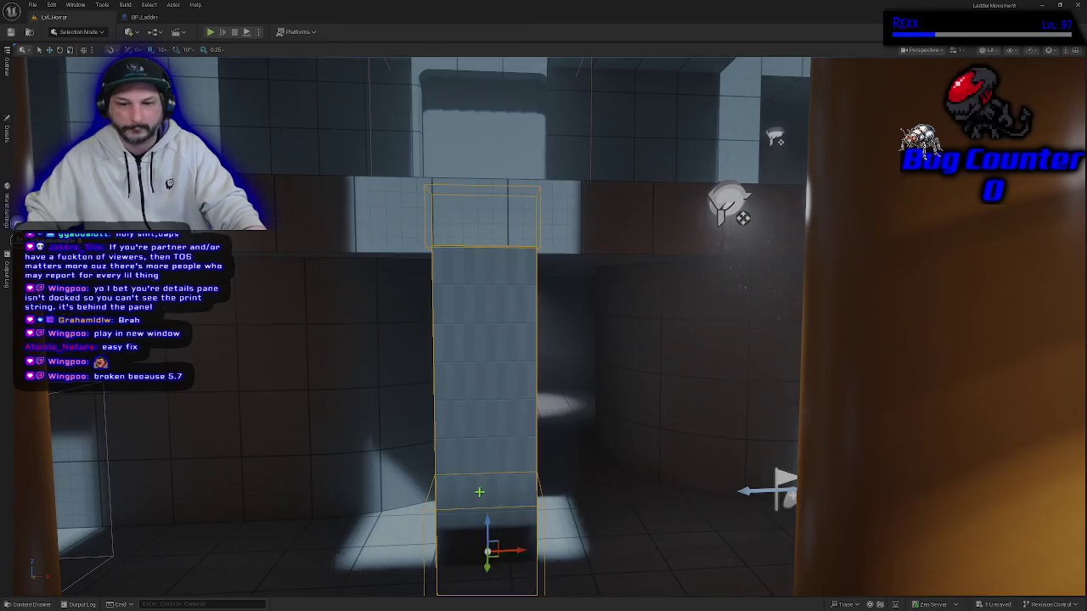
drag(486, 523, 493, 460)
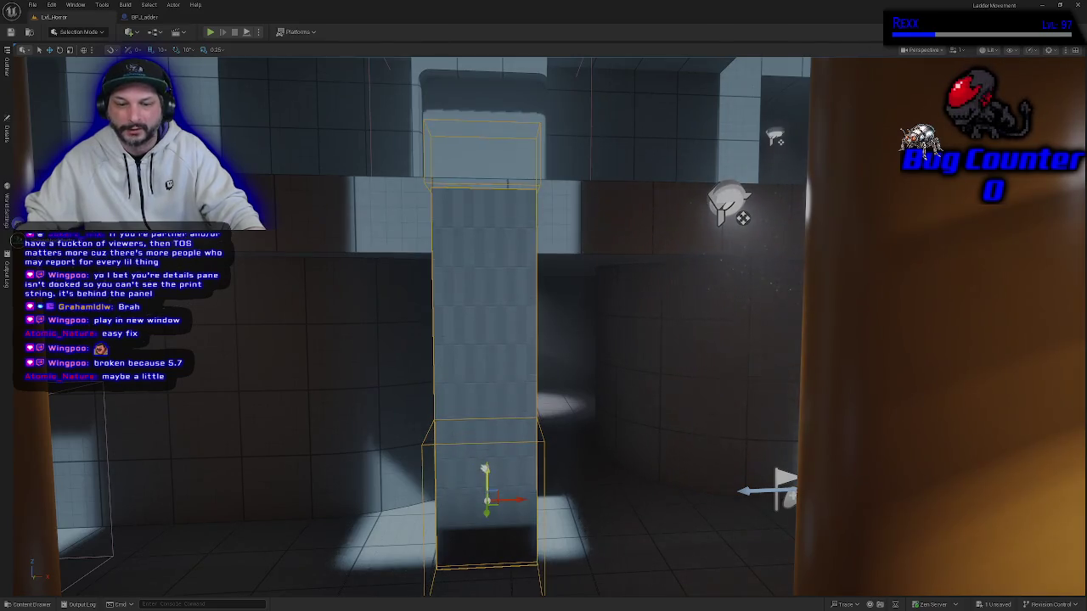
key(Escape)
click(144, 17)
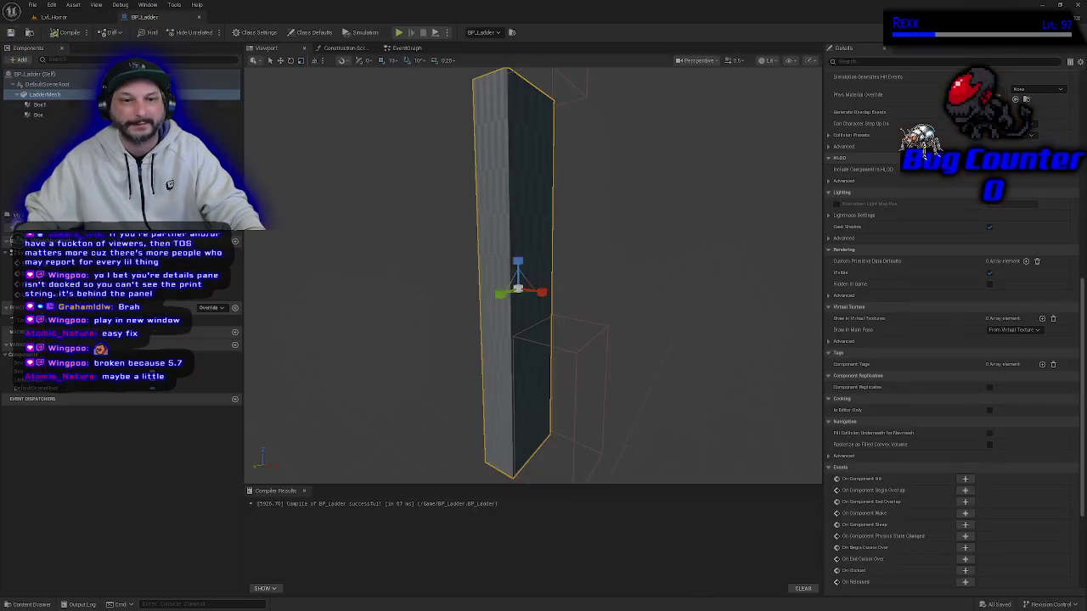
mouse_move(446, 383)
mouse_down()
mouse_move(484, 365)
mouse_move(416, 379)
mouse_move(443, 376)
mouse_up()
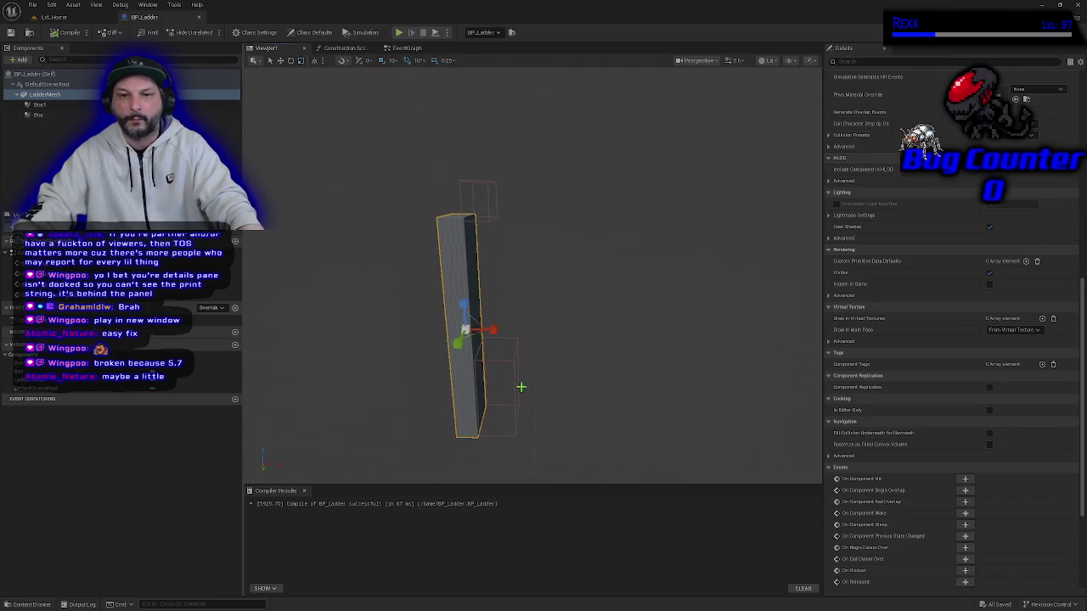
mouse_move(593, 362)
mouse_down()
mouse_move(560, 363)
mouse_move(593, 351)
mouse_up()
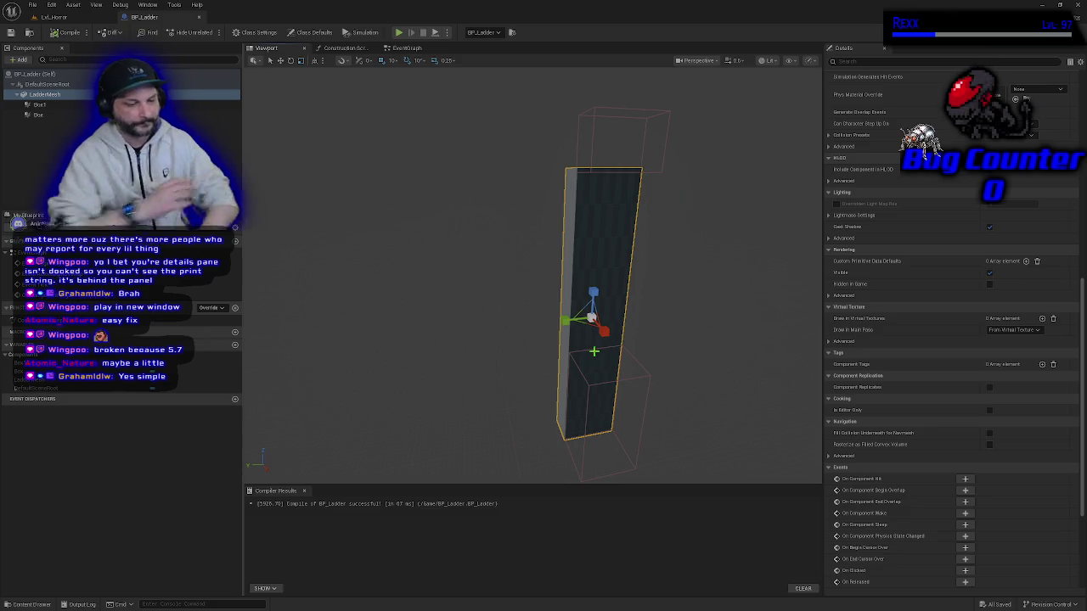
mouse_move(562, 253)
mouse_down()
mouse_move(563, 230)
mouse_move(611, 231)
mouse_move(578, 231)
mouse_move(577, 202)
mouse_move(594, 195)
mouse_move(604, 161)
mouse_move(598, 181)
mouse_up()
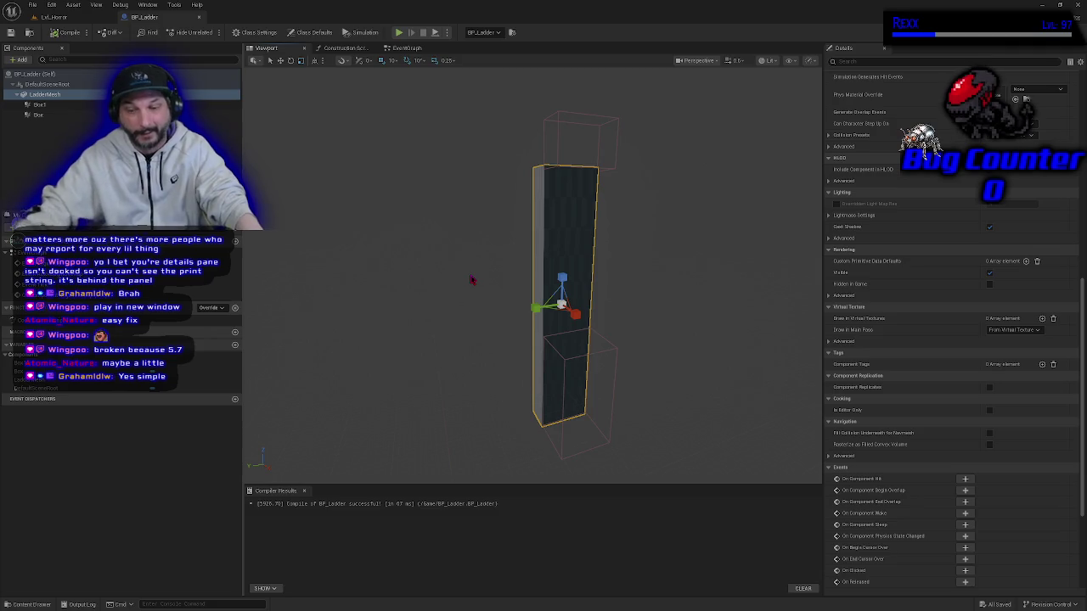
mouse_move(461, 287)
mouse_down()
mouse_move(446, 286)
mouse_move(466, 296)
mouse_up()
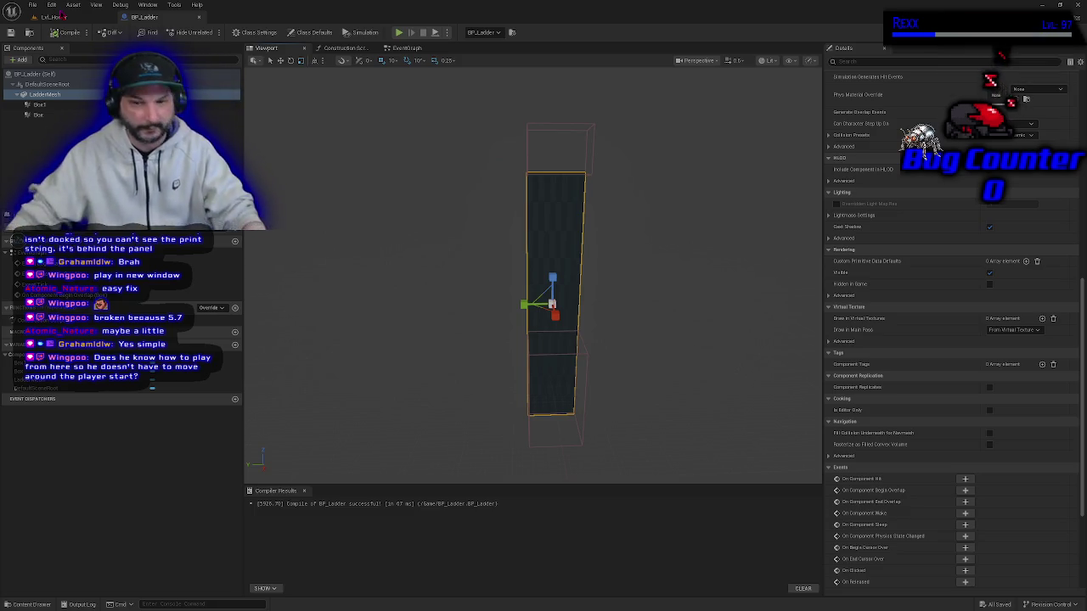
drag(544, 340, 617, 333)
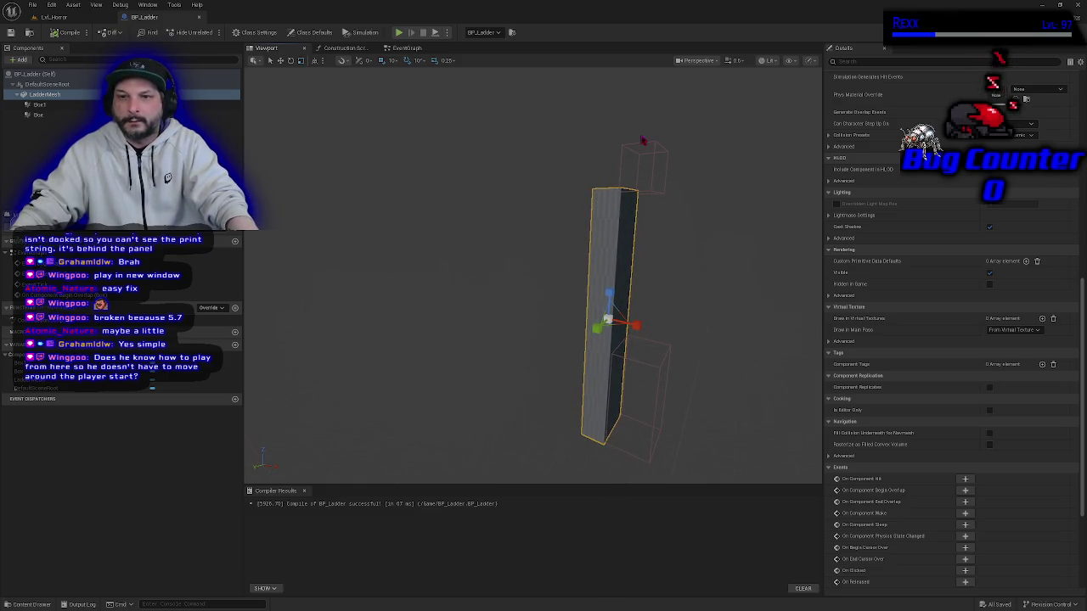
Expand the lower Box trigger's transform properties and copy its box size.
click(58, 115)
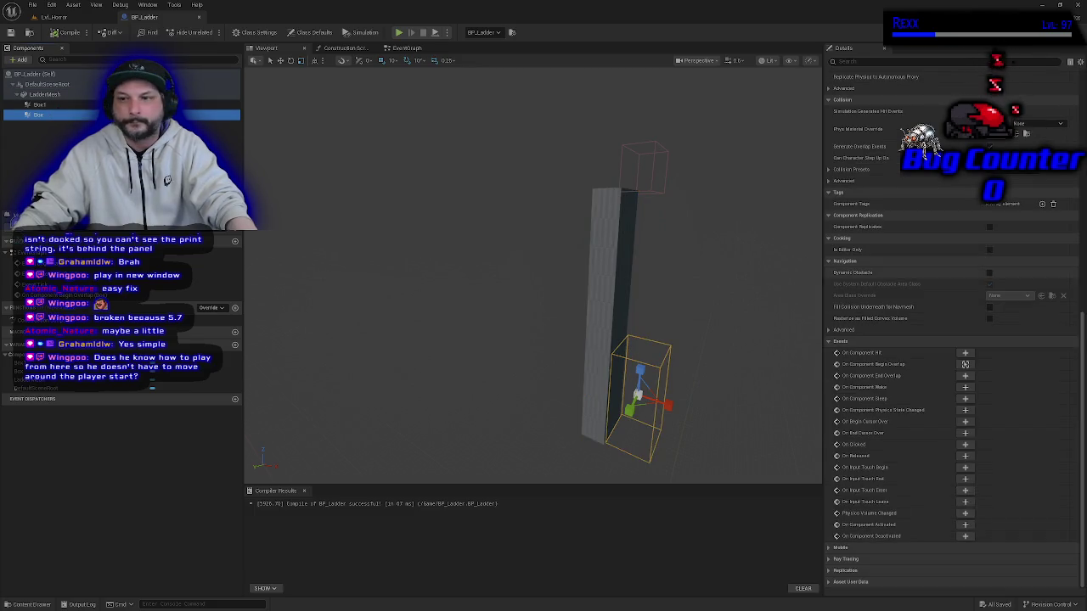
scroll(934, 204, up, 2)
scroll(965, 418, up, 15)
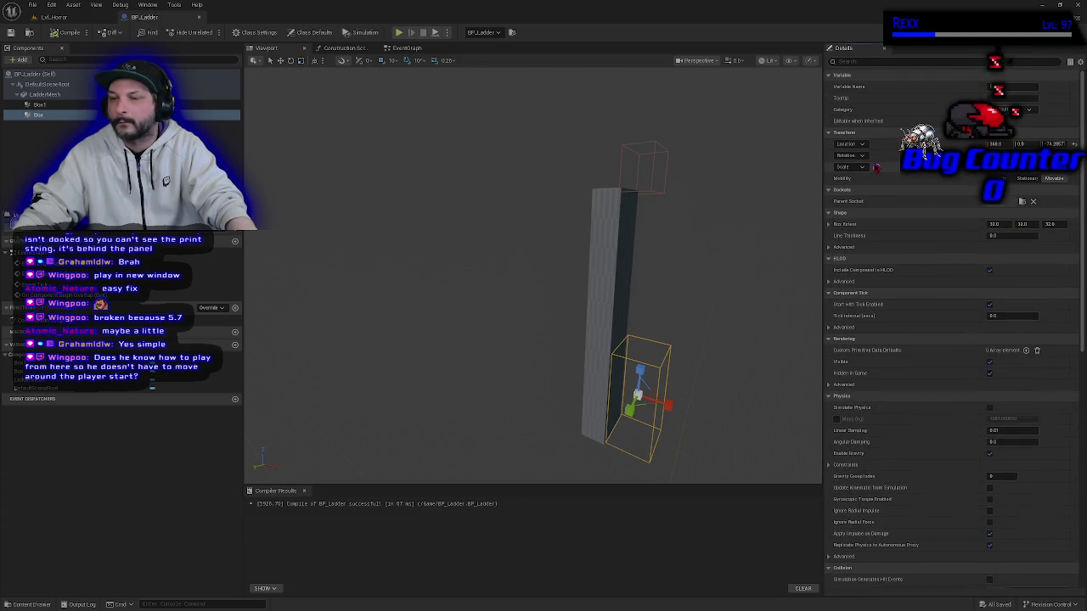
right_click(854, 136)
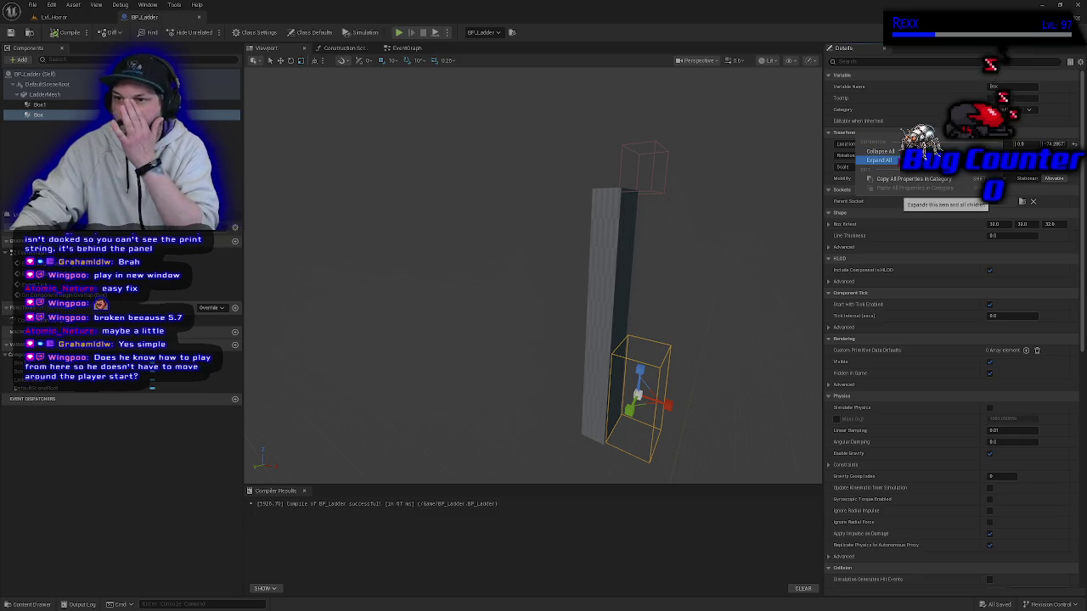
click(879, 160)
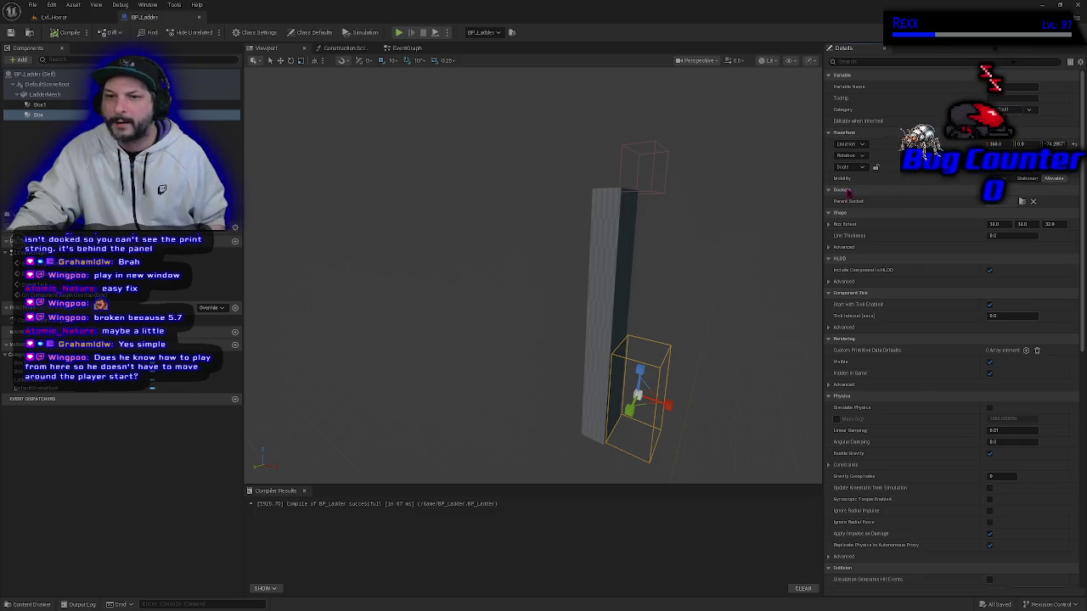
click(52, 102)
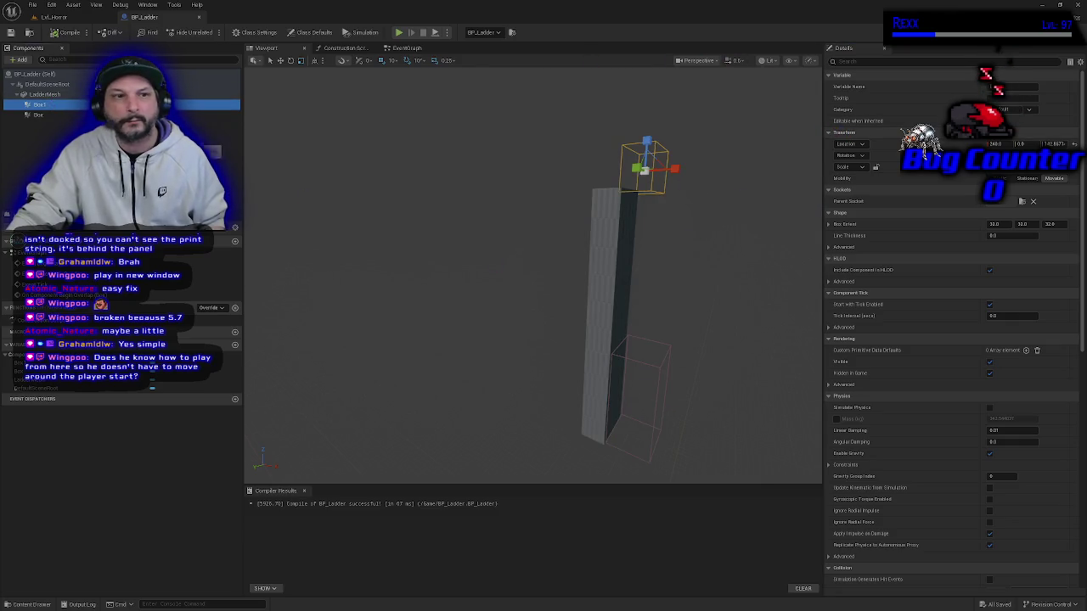
click(39, 115)
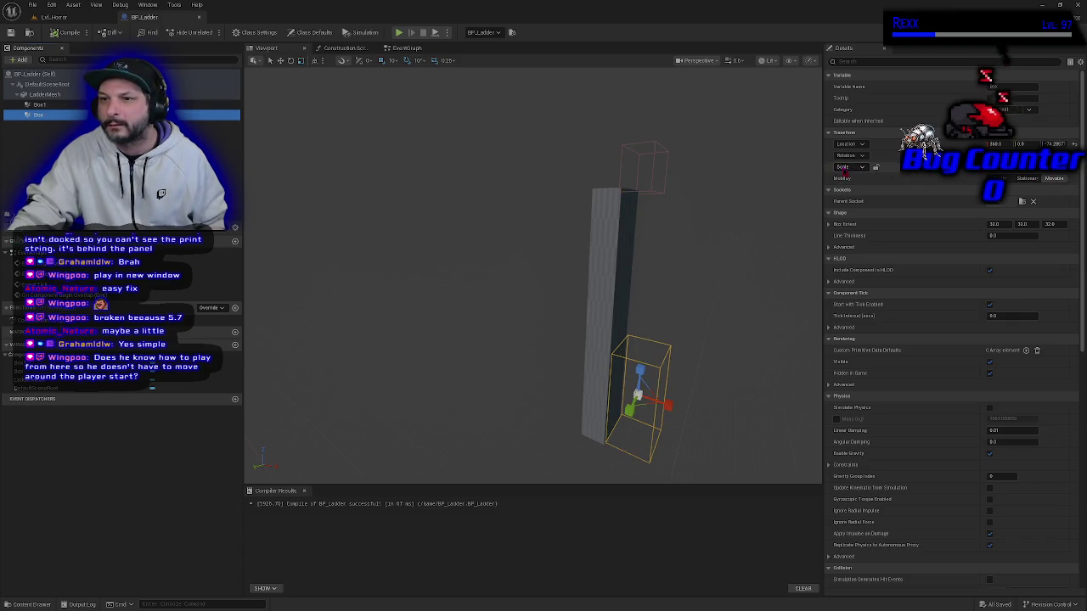
click(898, 174)
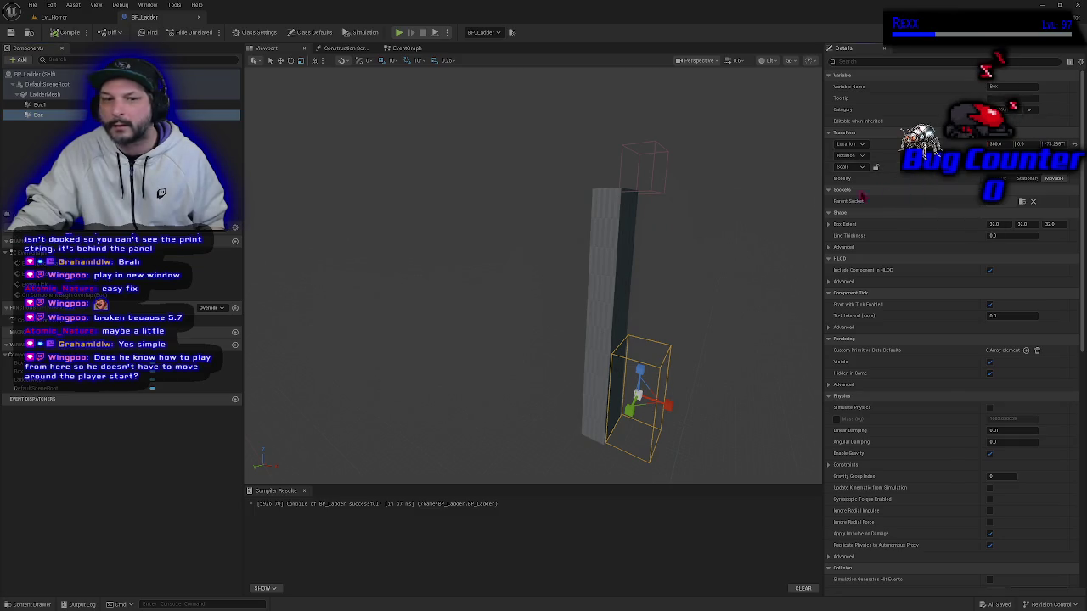
Paste the copied size onto the upper Box1 trigger, save BP_Ladder, and return to Lvl_Horror.
click(58, 105)
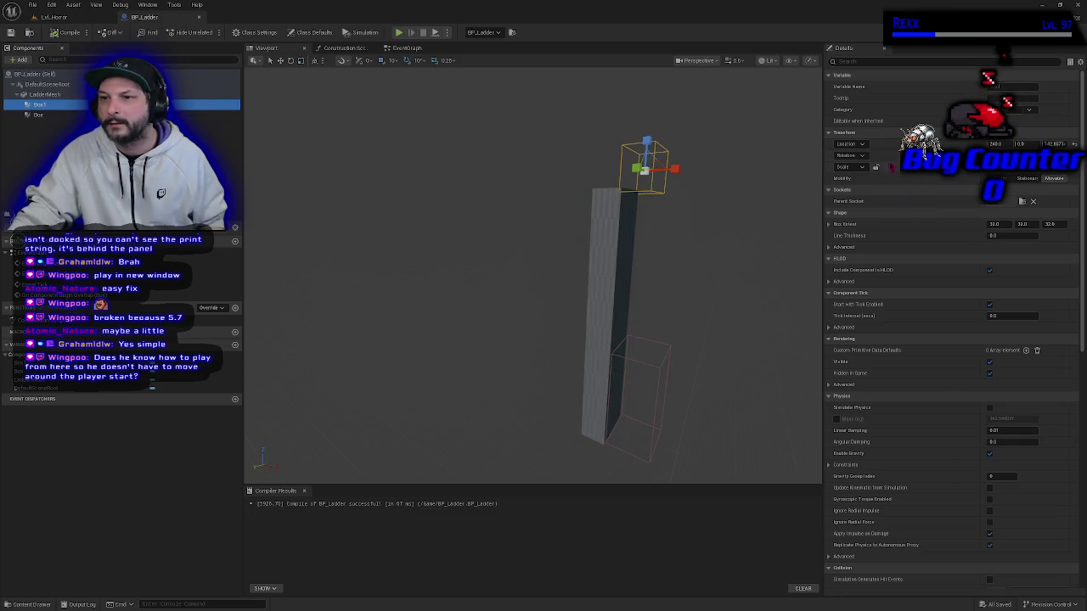
right_click(903, 178)
click(930, 194)
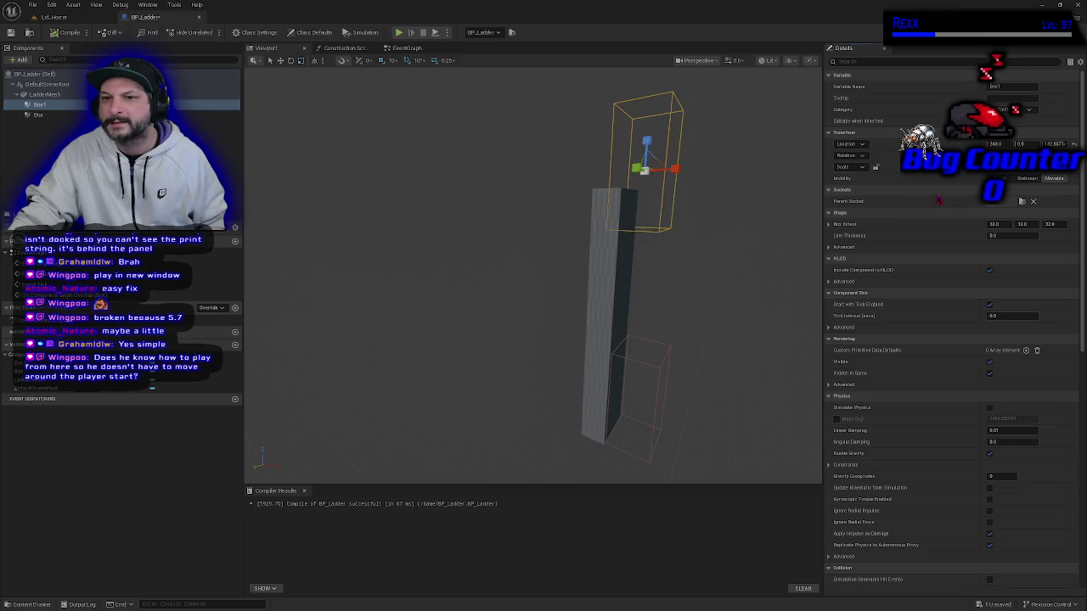
click(10, 32)
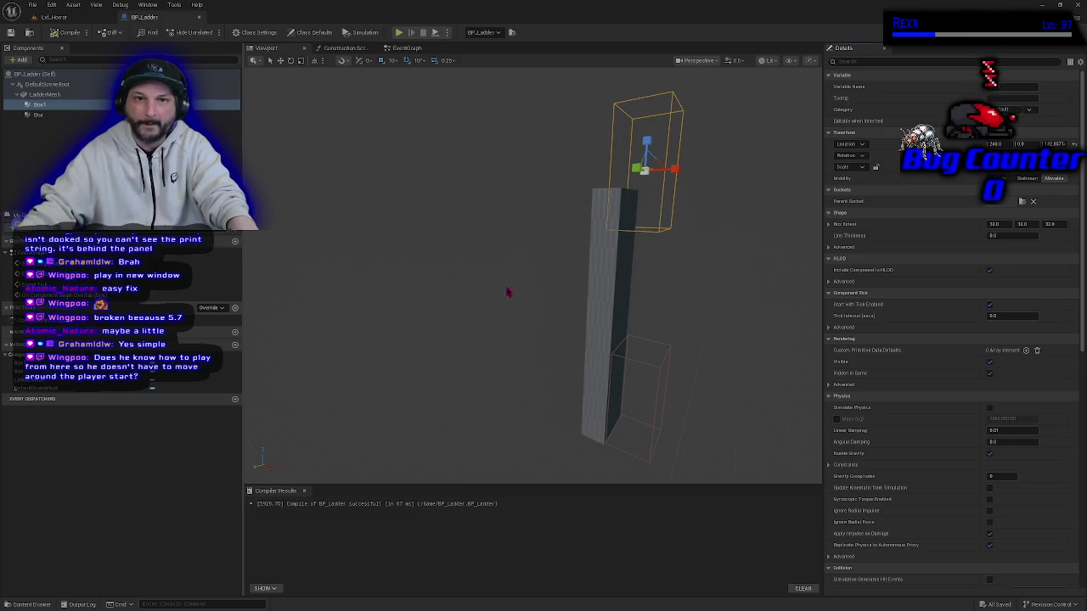
click(48, 18)
mouse_move(543, 306)
mouse_down()
mouse_move(645, 298)
mouse_move(331, 320)
mouse_up()
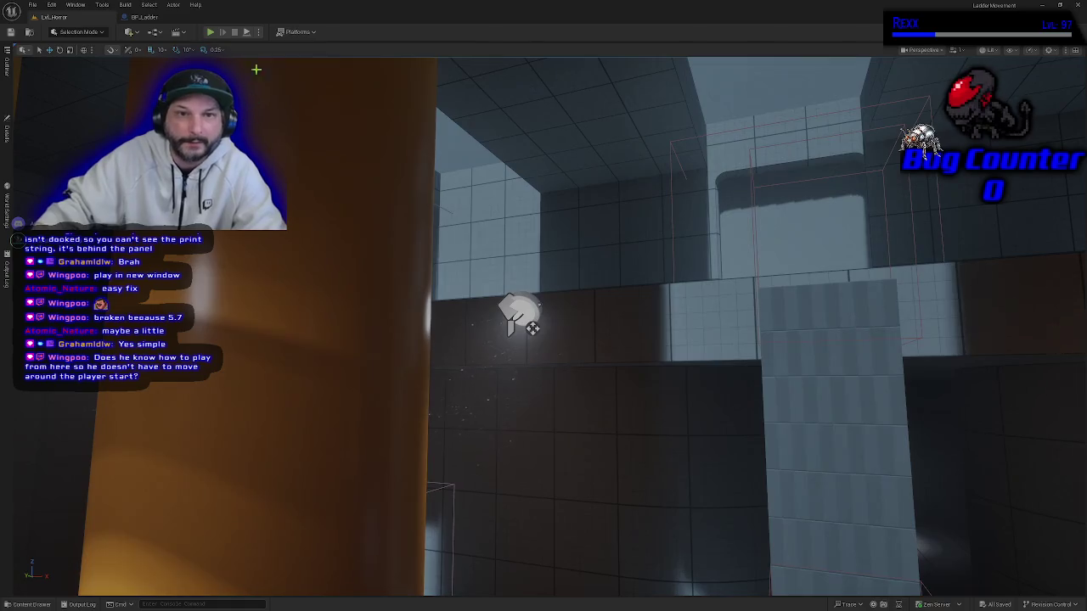
Choose the player spawn location in the Play options and position the camera above the corridor.
click(259, 32)
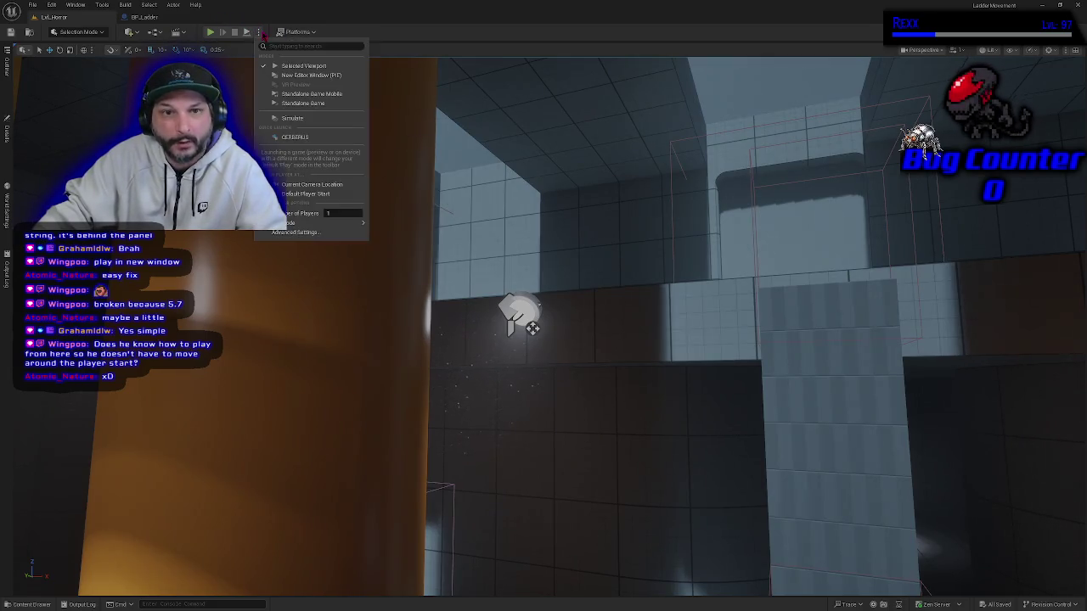
mouse_move(331, 224)
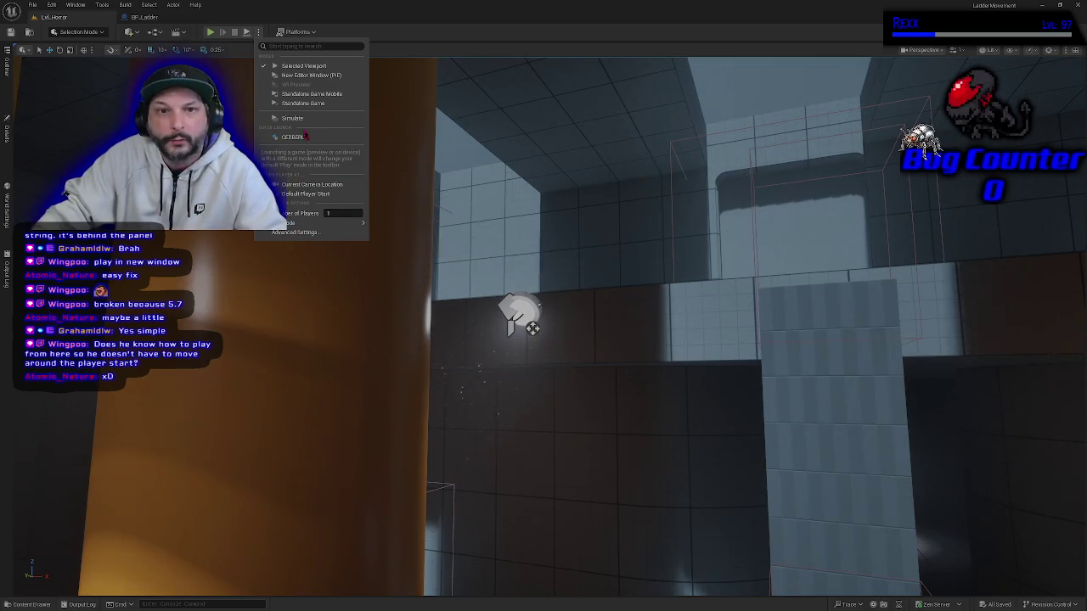
click(260, 31)
click(260, 31)
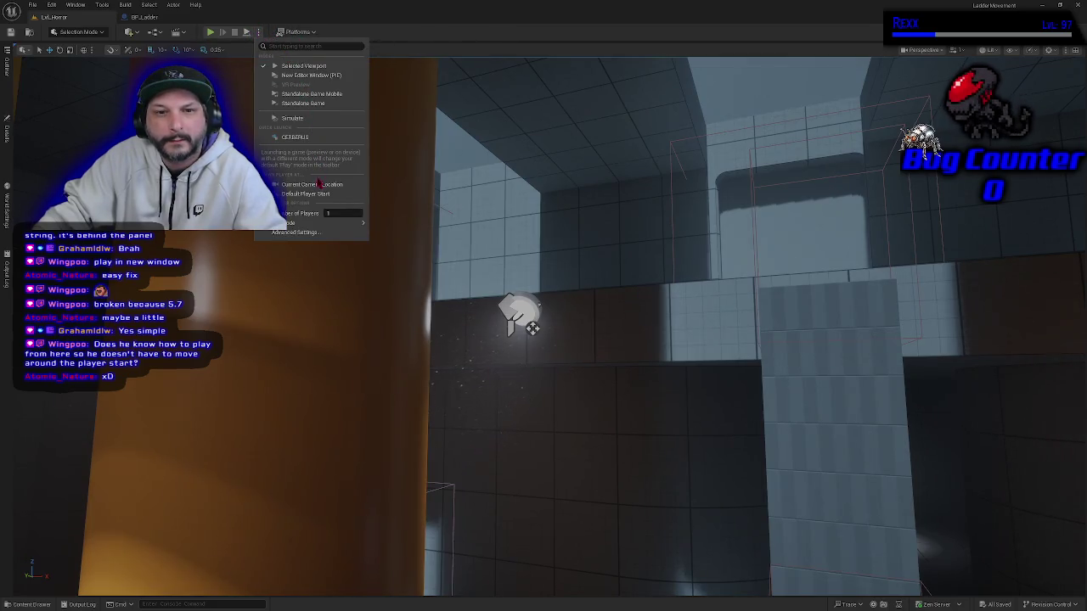
click(261, 34)
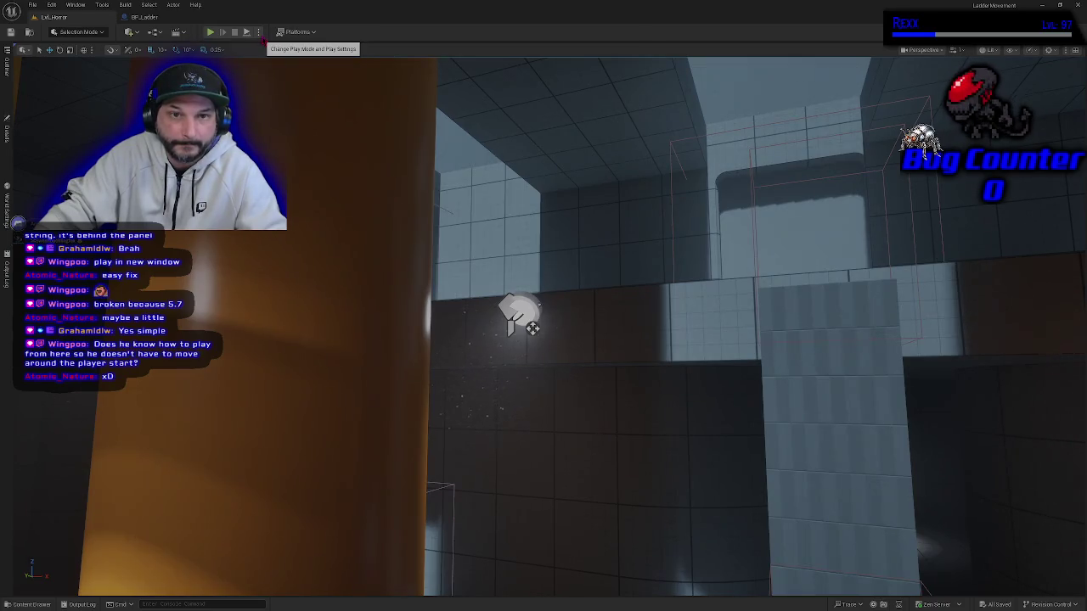
click(259, 32)
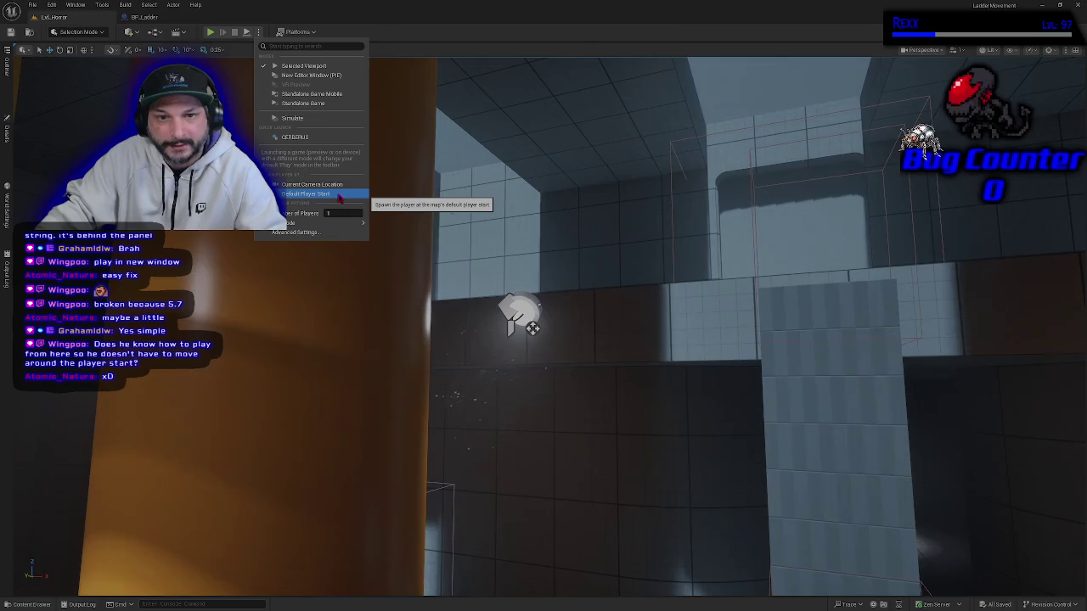
click(313, 184)
drag(391, 243, 391, 243)
drag(692, 530, 692, 531)
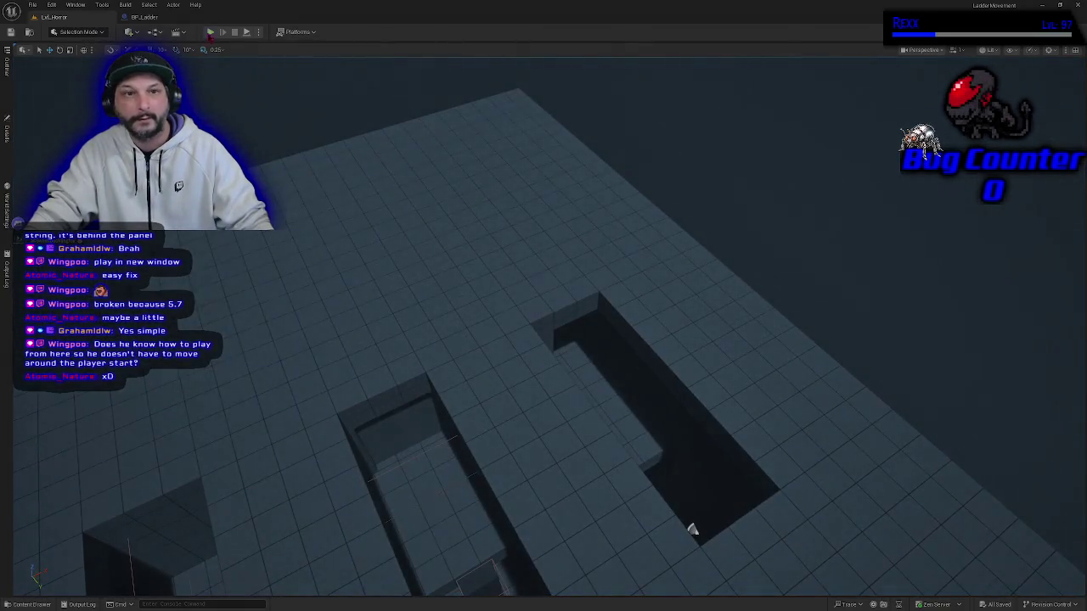
Play the level, walk the character toward the ladder, then stop the session.
click(212, 32)
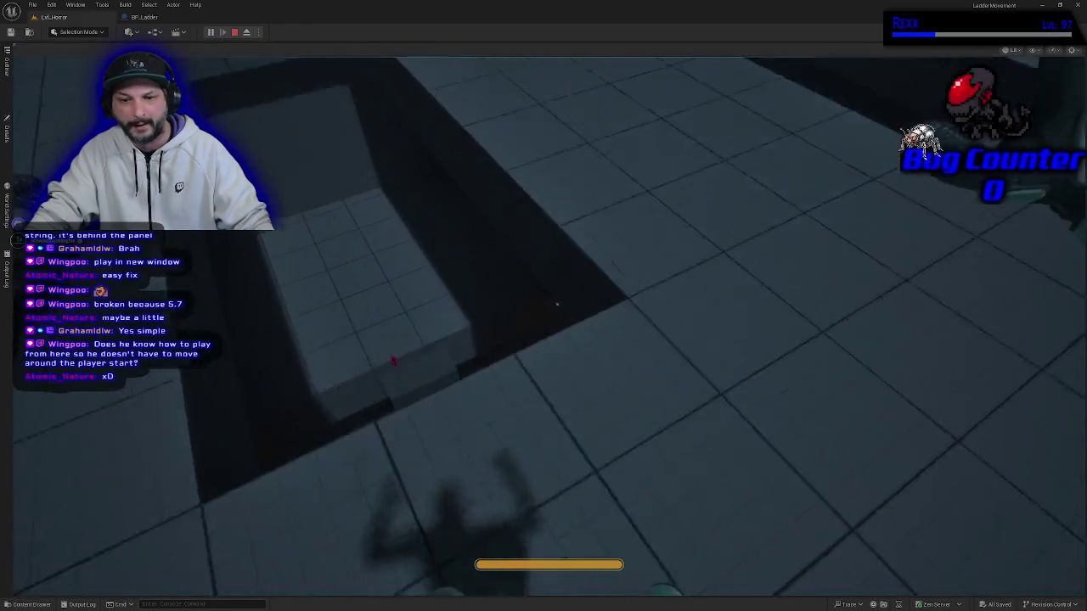
click(328, 342)
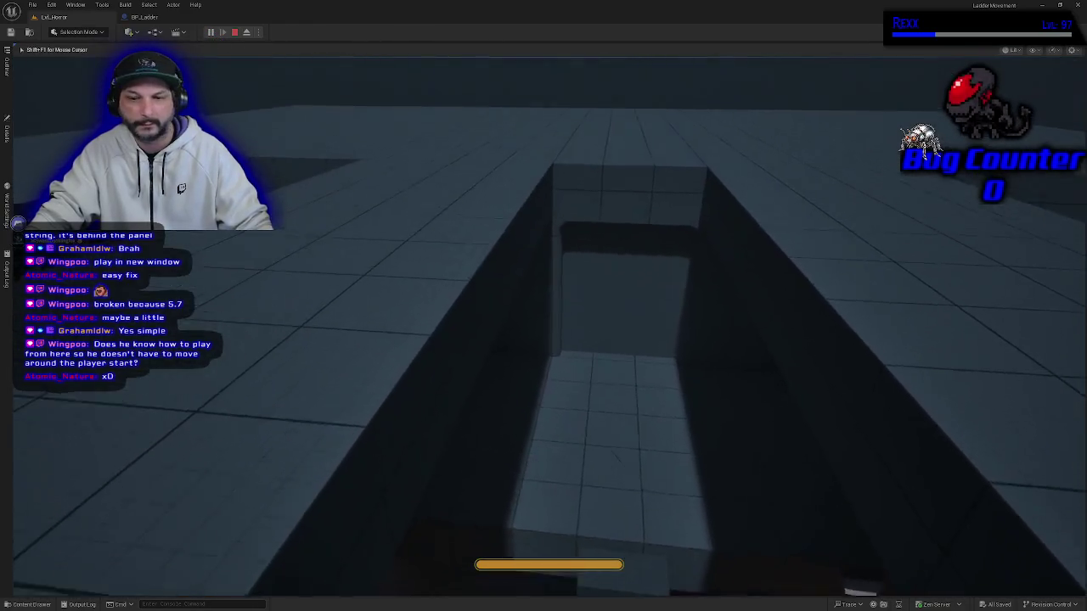
key(s)
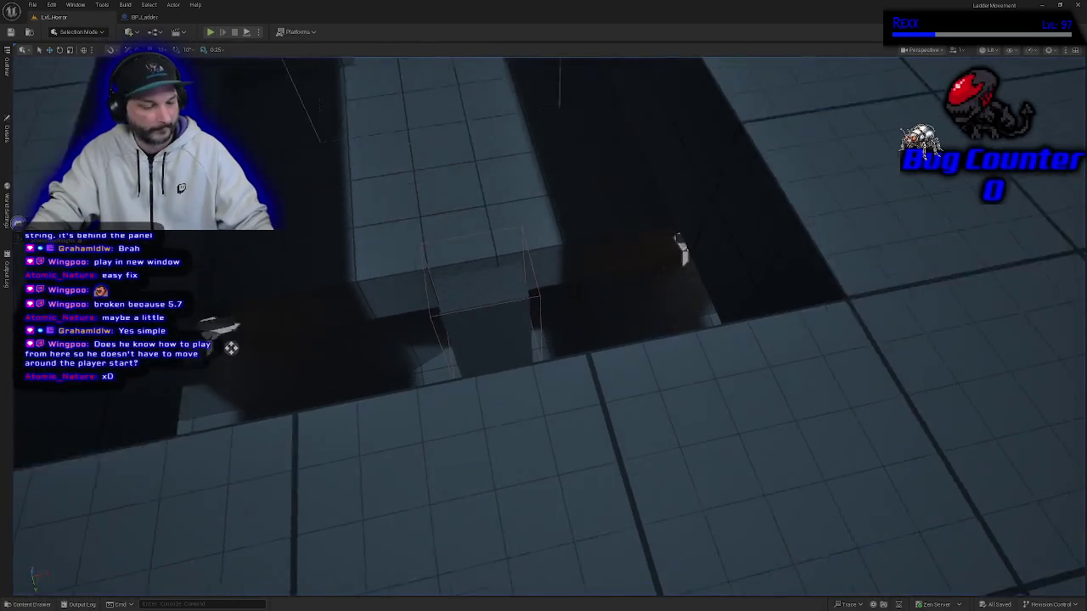
key(Escape)
Inspect the ladder column in the editor viewport, then return to the BP_Ladder blueprint.
mouse_move(543, 339)
mouse_down()
mouse_move(560, 323)
mouse_move(526, 336)
mouse_move(544, 340)
mouse_up()
drag(450, 323, 455, 319)
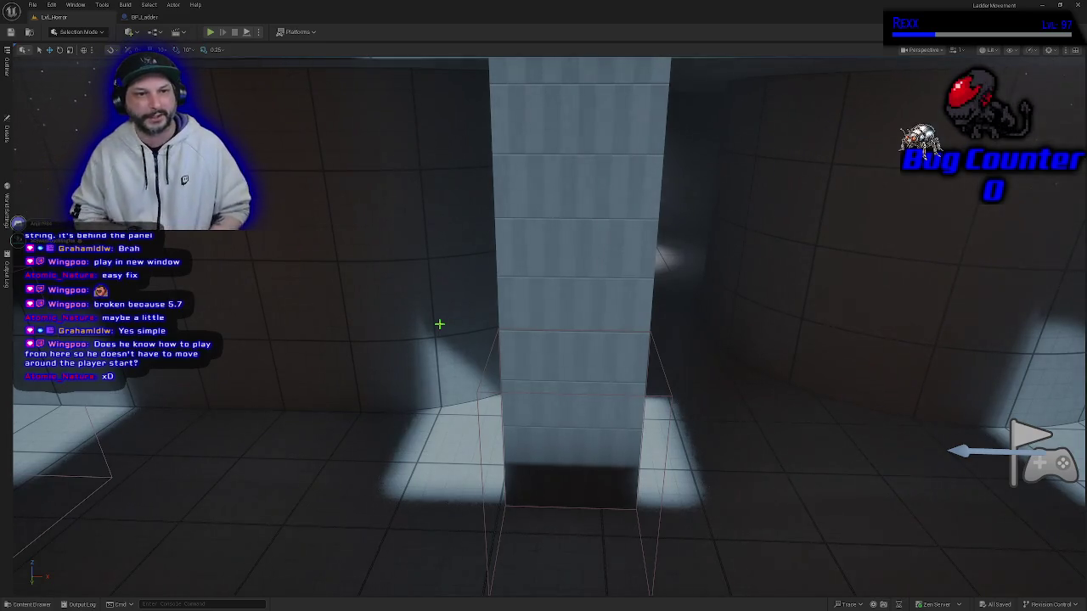
mouse_move(421, 465)
mouse_down()
mouse_move(459, 454)
mouse_move(424, 467)
mouse_up()
mouse_move(544, 340)
mouse_down()
mouse_move(509, 340)
mouse_move(535, 332)
mouse_move(497, 349)
mouse_move(534, 337)
mouse_up()
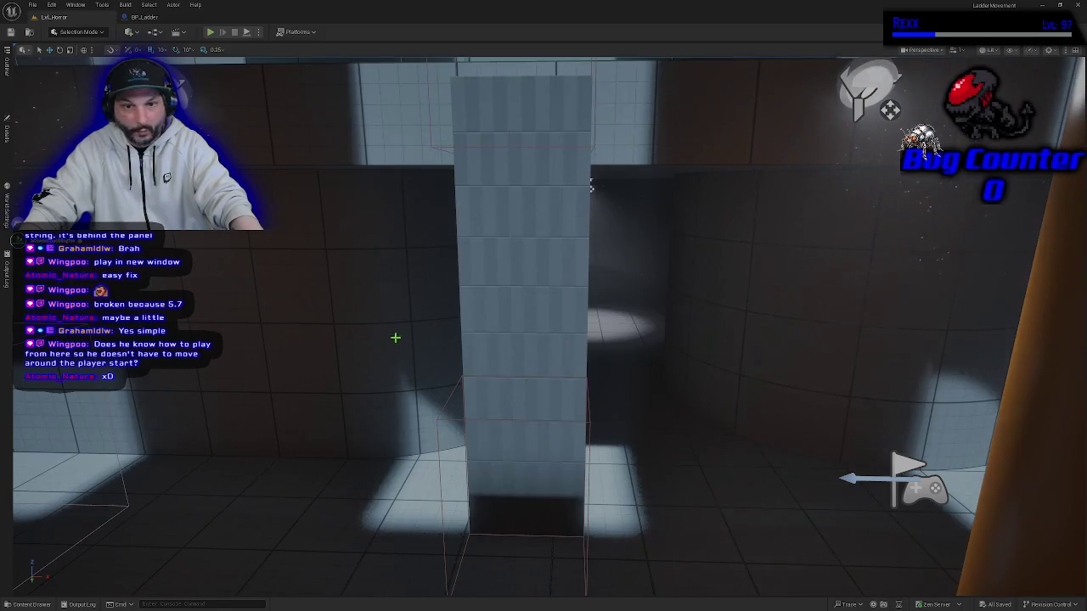
scroll(395, 338, down, 5)
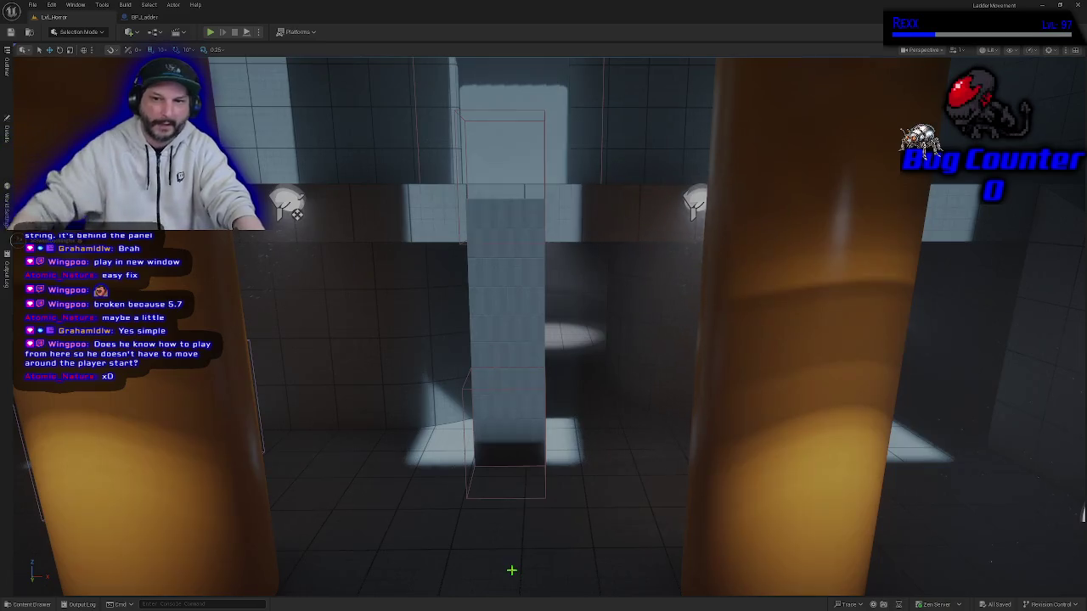
click(157, 17)
drag(341, 353, 447, 355)
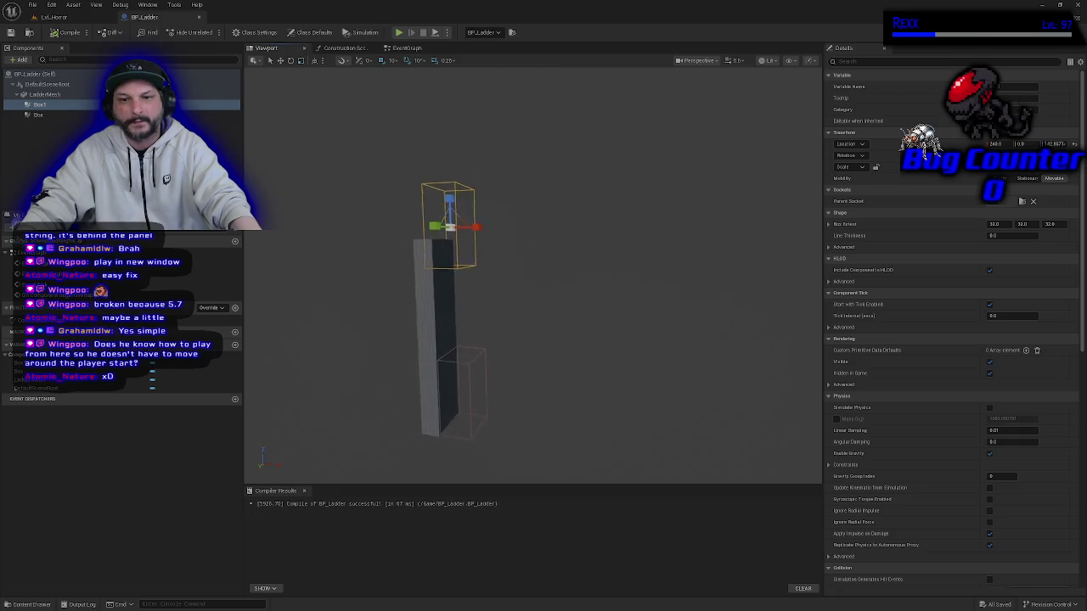
Delete the Print String node beside the Box overlap event in the EventGraph.
click(406, 48)
drag(611, 310, 457, 420)
drag(521, 309, 504, 364)
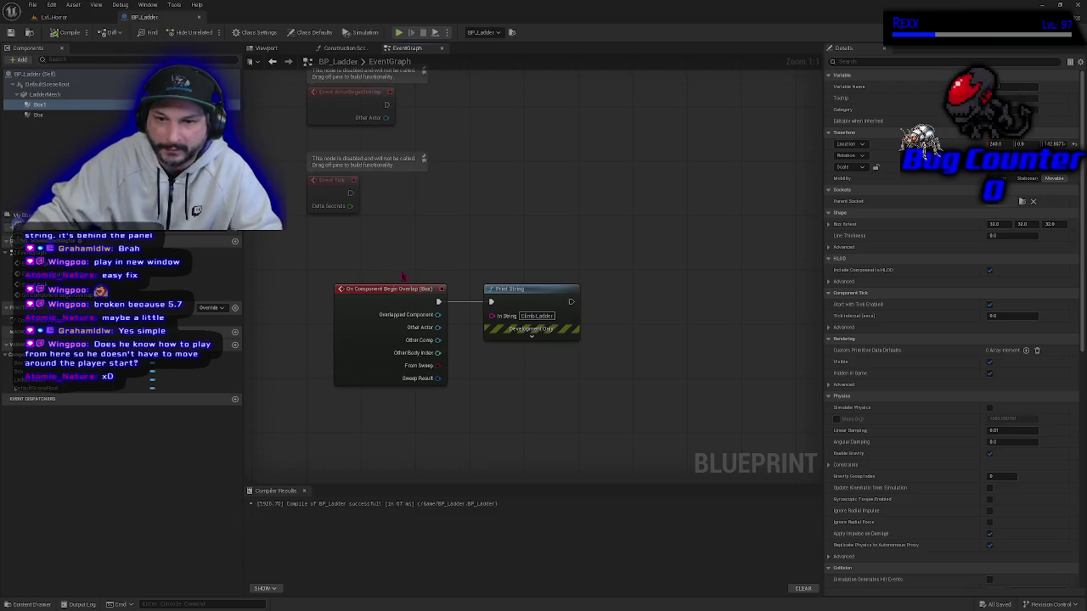
click(515, 297)
key(Delete)
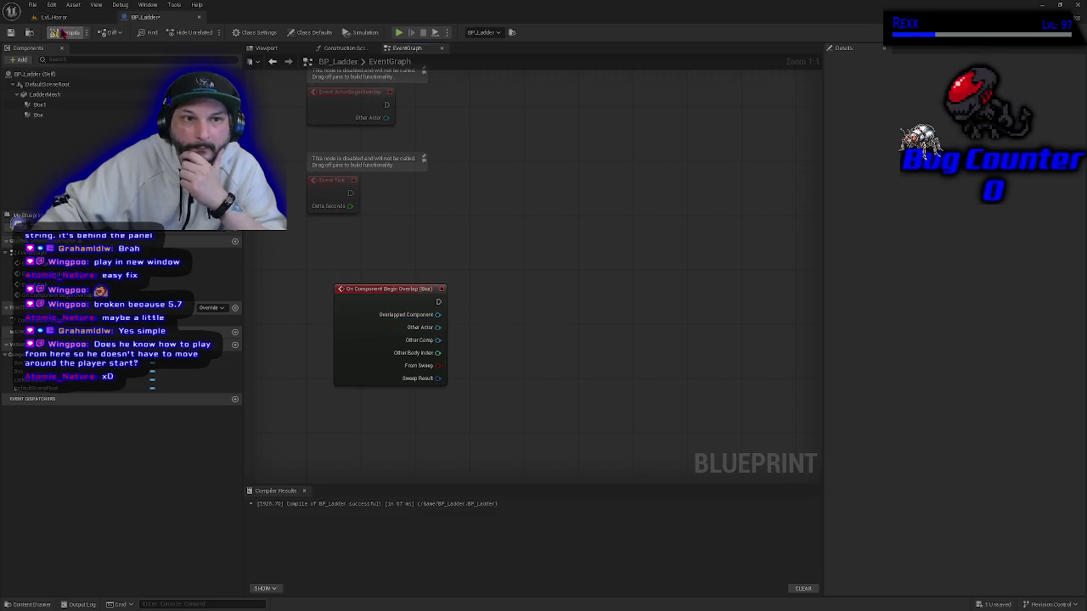
Compile and save BP_Ladder, then bring OBS Studio to the front.
click(11, 32)
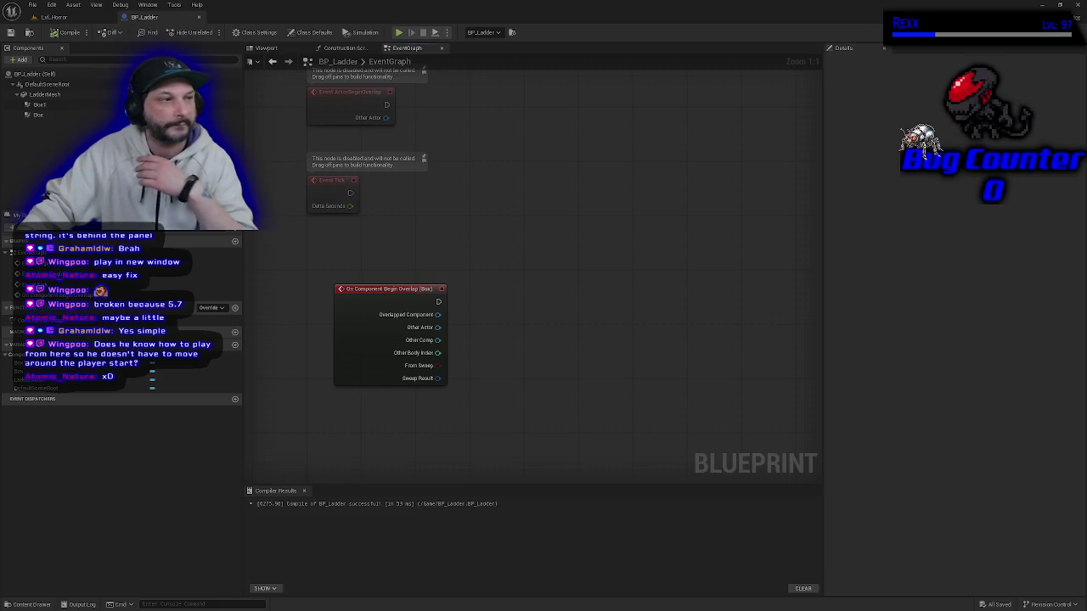
key(alt+Tab)
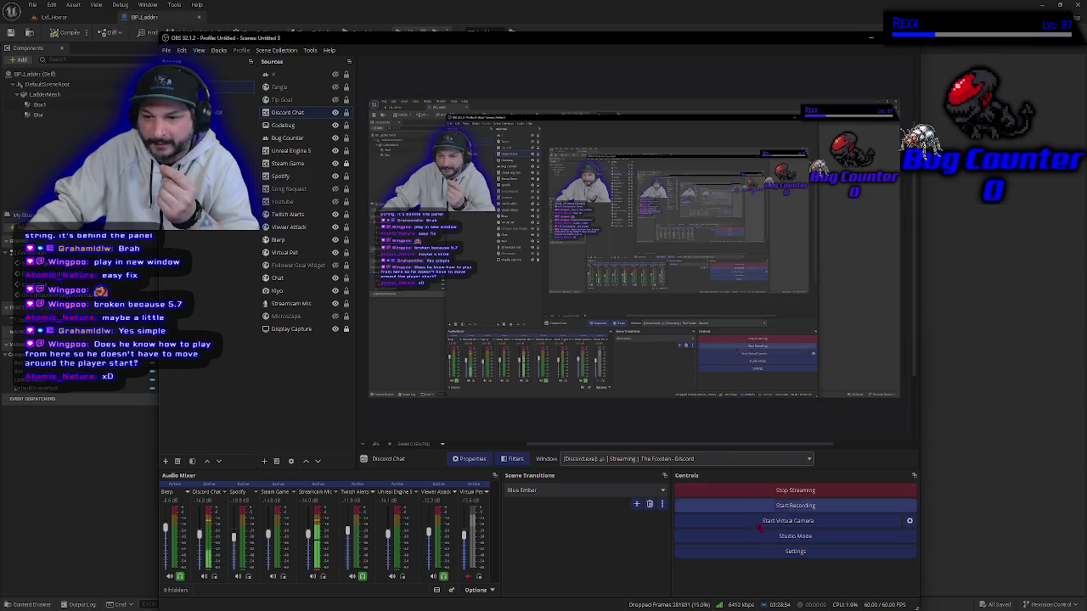
Restore OBS Studio out of full screen and minimize it.
drag(254, 37, 255, 83)
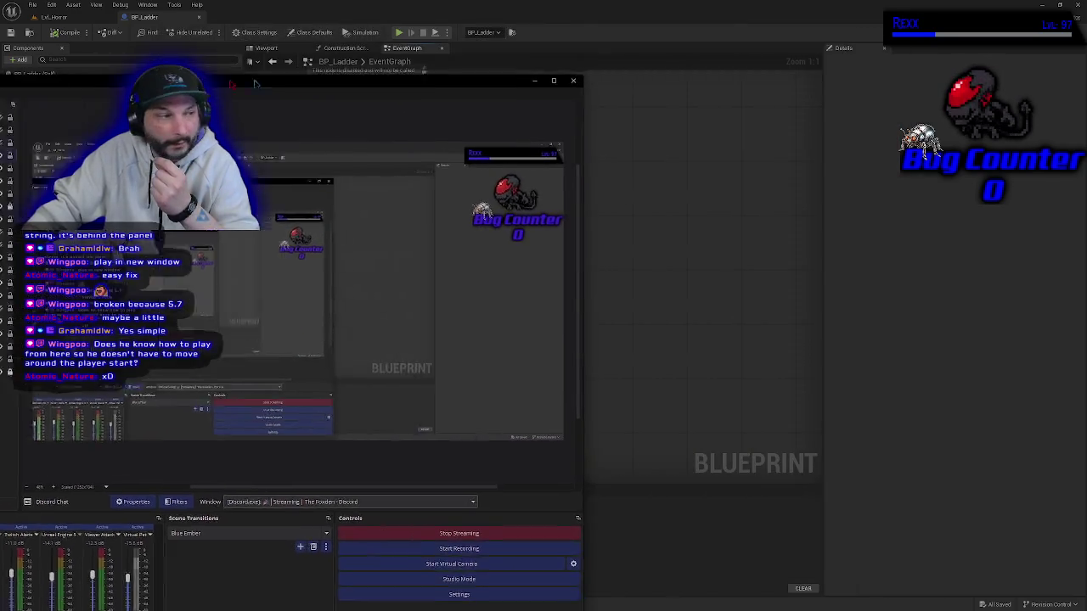
click(534, 80)
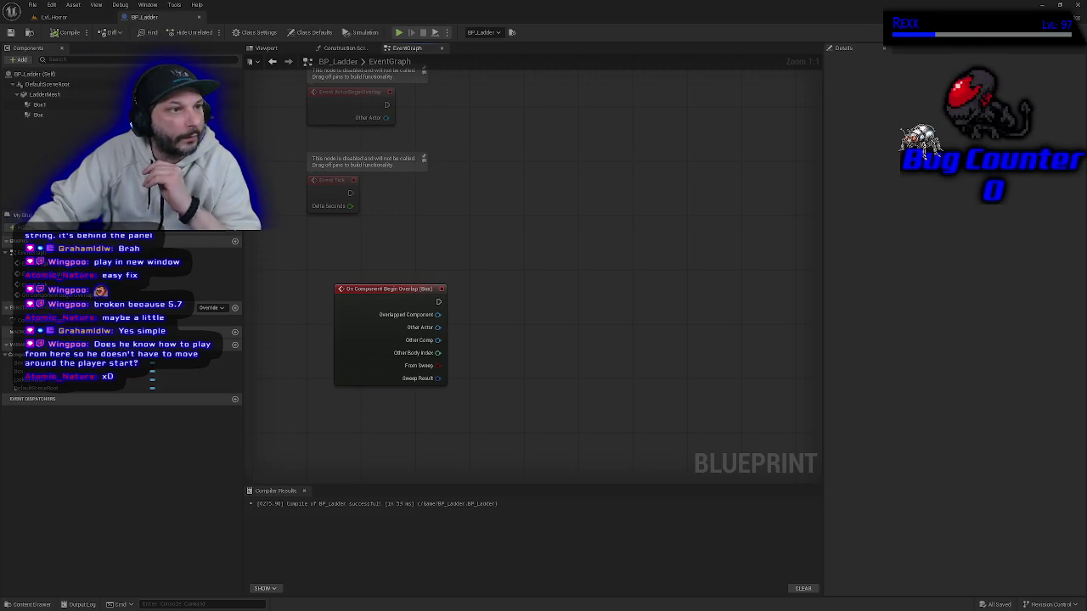
drag(501, 321, 534, 336)
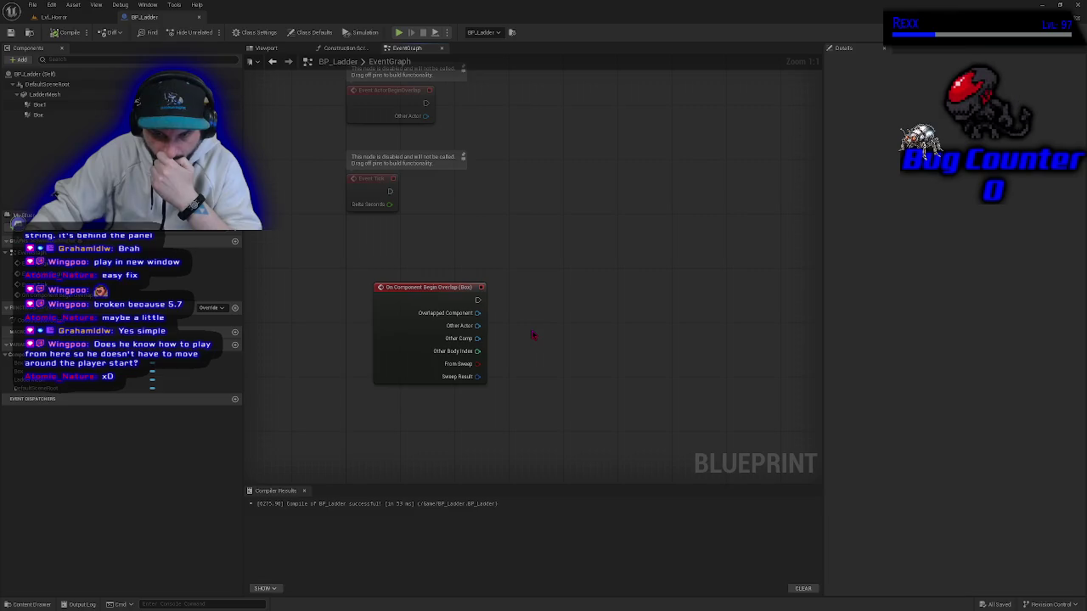
click(276, 49)
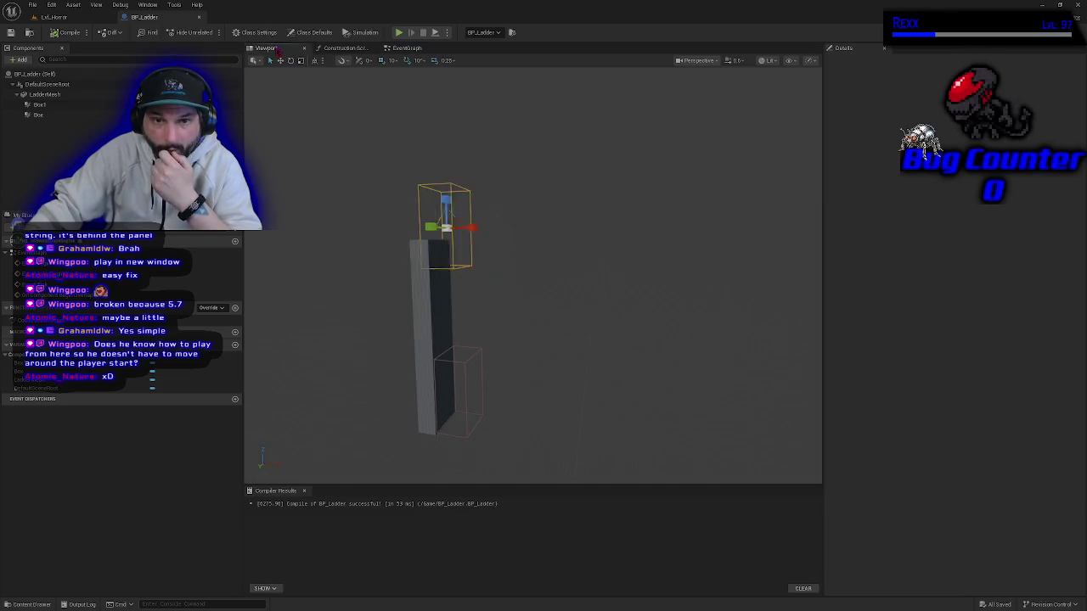
click(406, 48)
drag(548, 388, 514, 378)
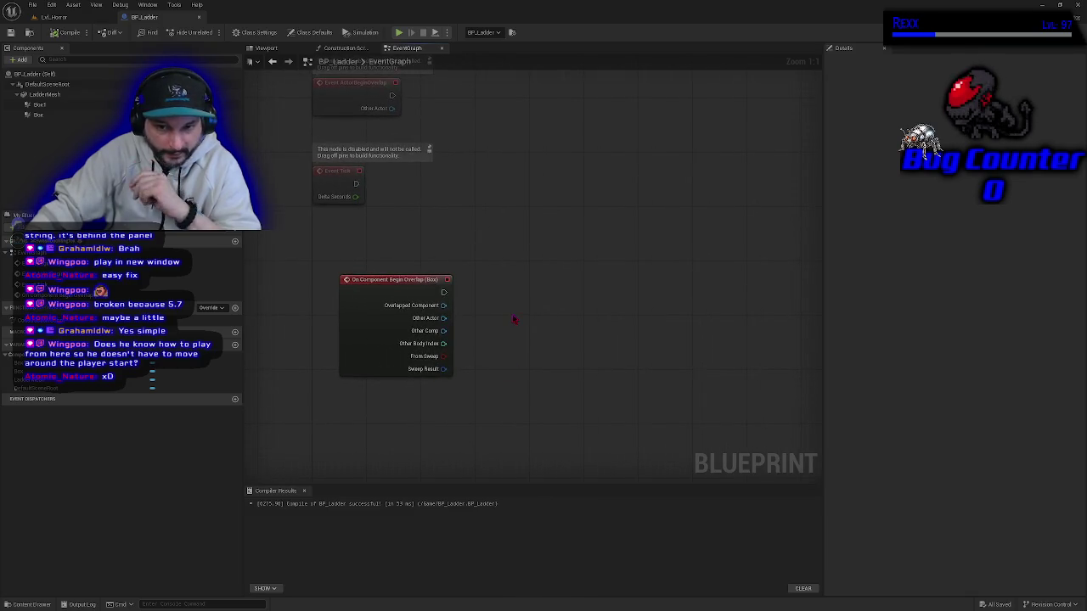
click(363, 344)
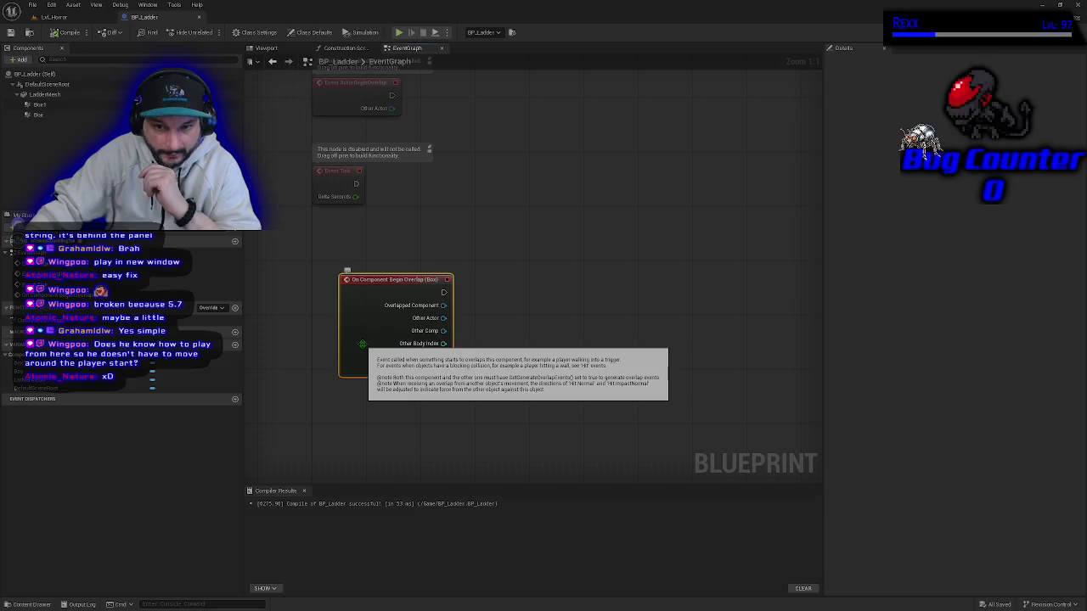
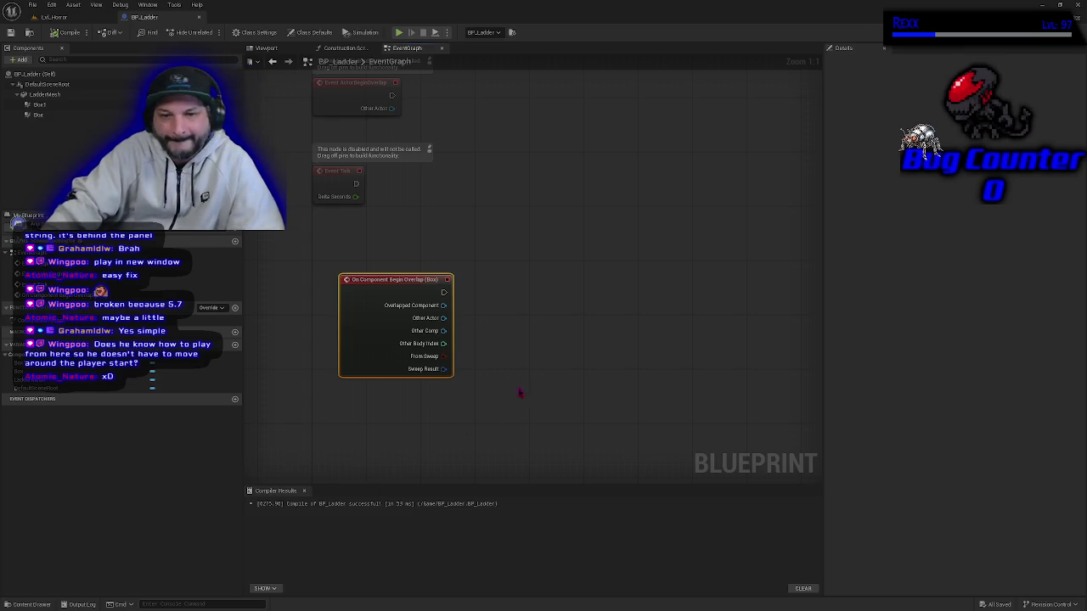
Pan the graph and pull a wire from the Box overlap event's Overlapped Component pin.
mouse_move(507, 305)
mouse_down()
mouse_move(517, 235)
mouse_move(526, 269)
mouse_up()
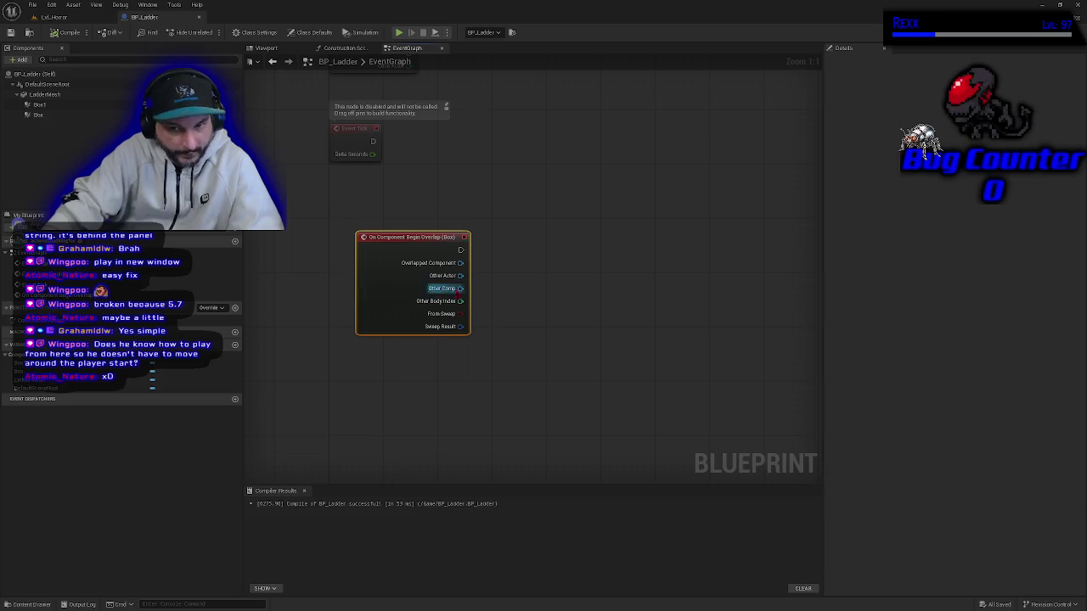
drag(440, 380, 454, 412)
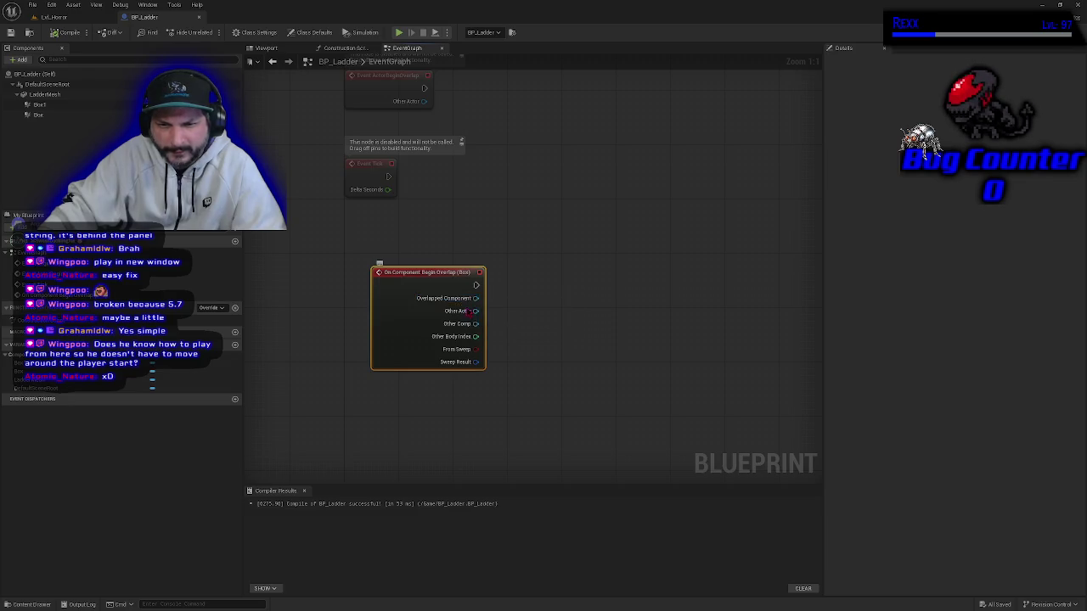
mouse_move(476, 310)
mouse_down()
mouse_move(527, 317)
mouse_move(543, 302)
mouse_up()
click(520, 382)
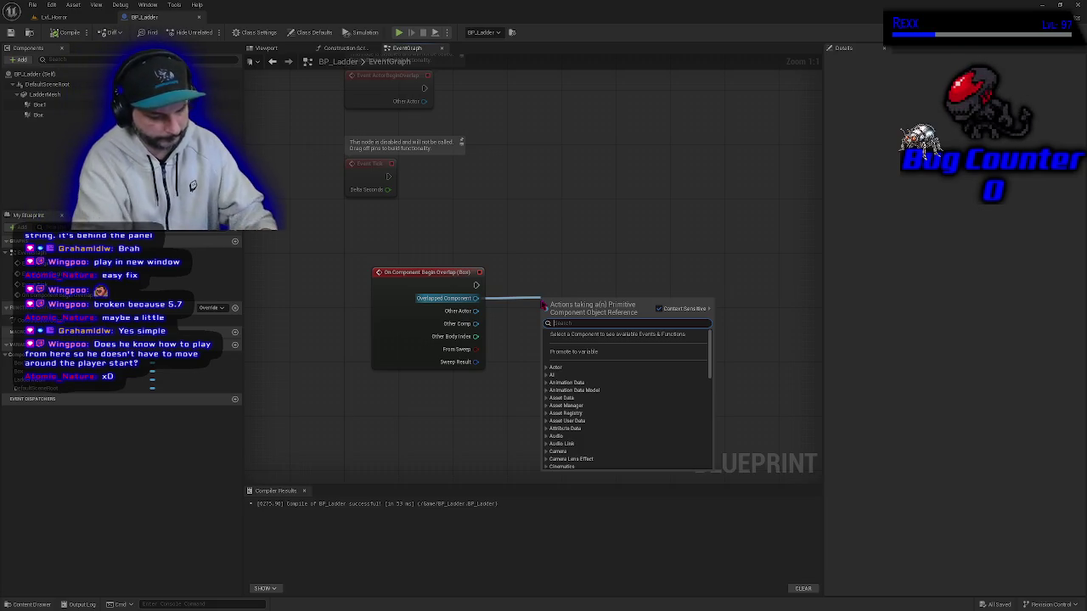
Add a Move Component To node from the 'move to' search and shift it up-right.
text(move to)
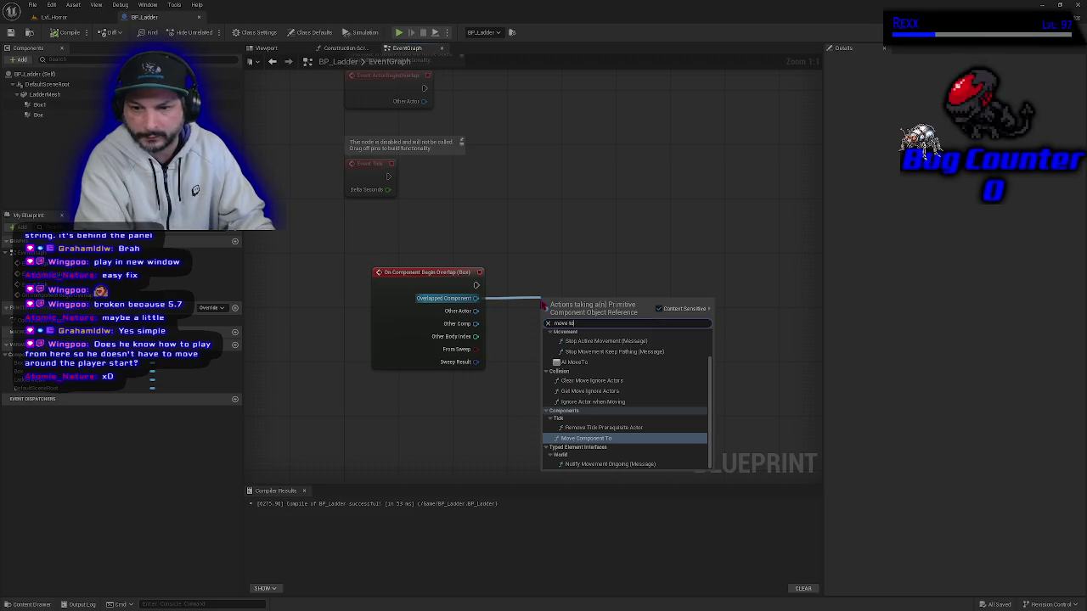
key(Return)
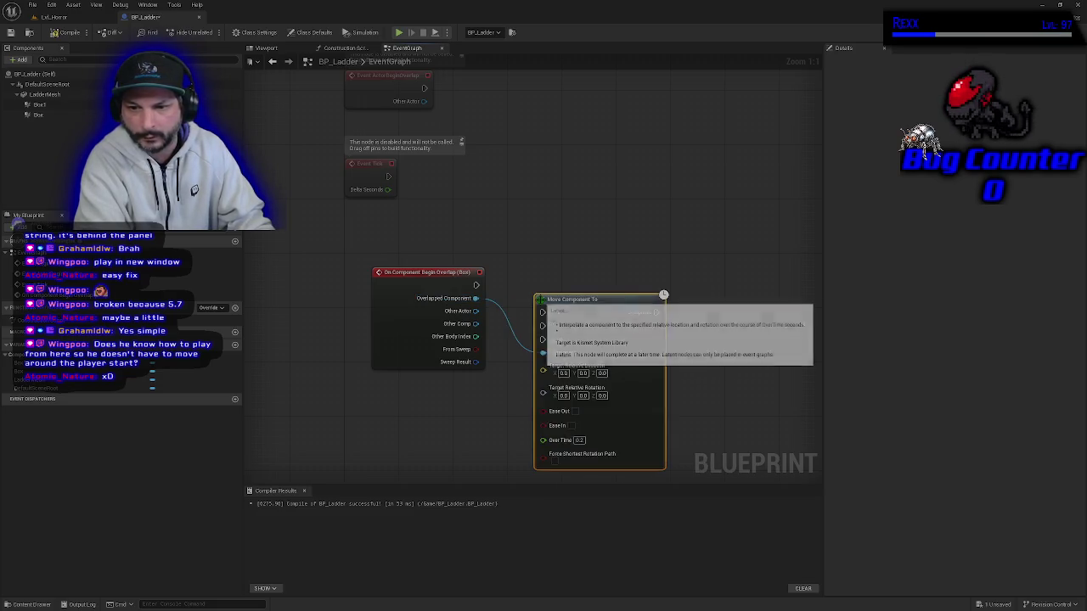
drag(587, 314, 615, 280)
Add a stray Simple Move to Actor node on empty graph space, then delete it.
right_click(574, 182)
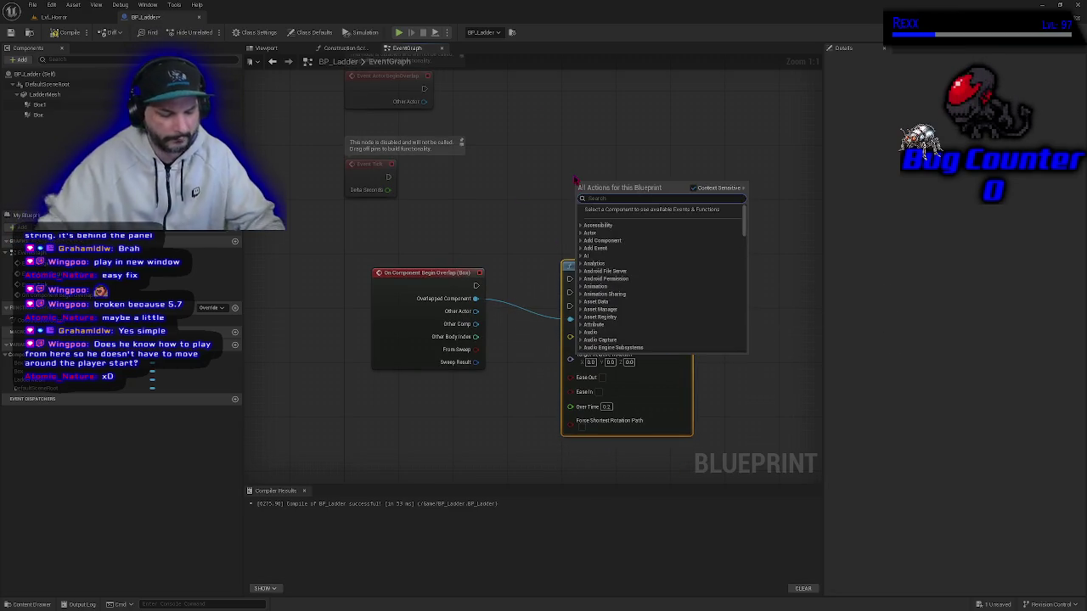
text(move to)
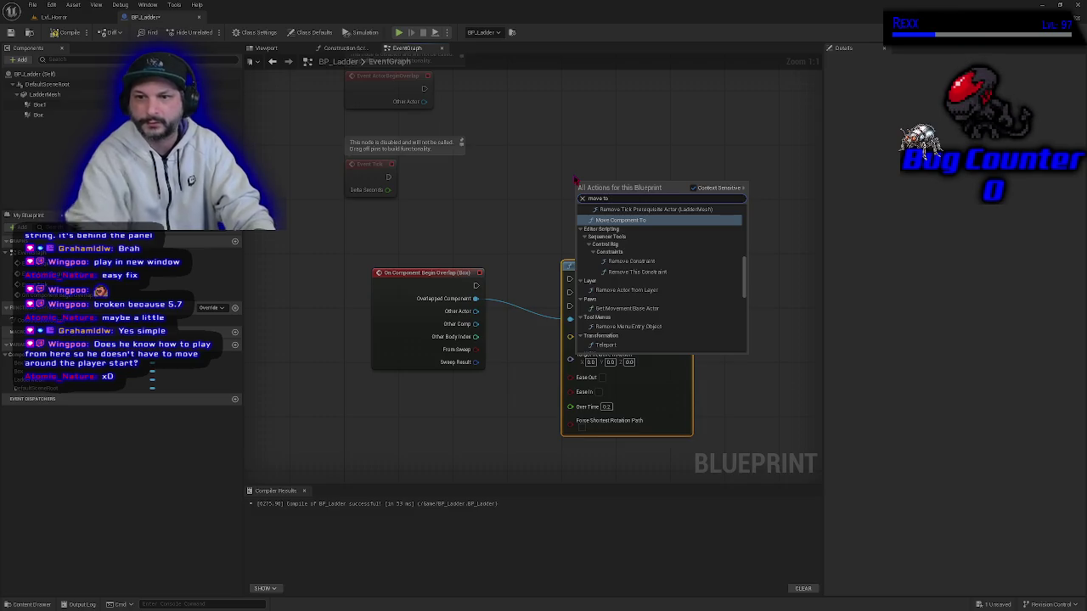
scroll(611, 279, up, 10)
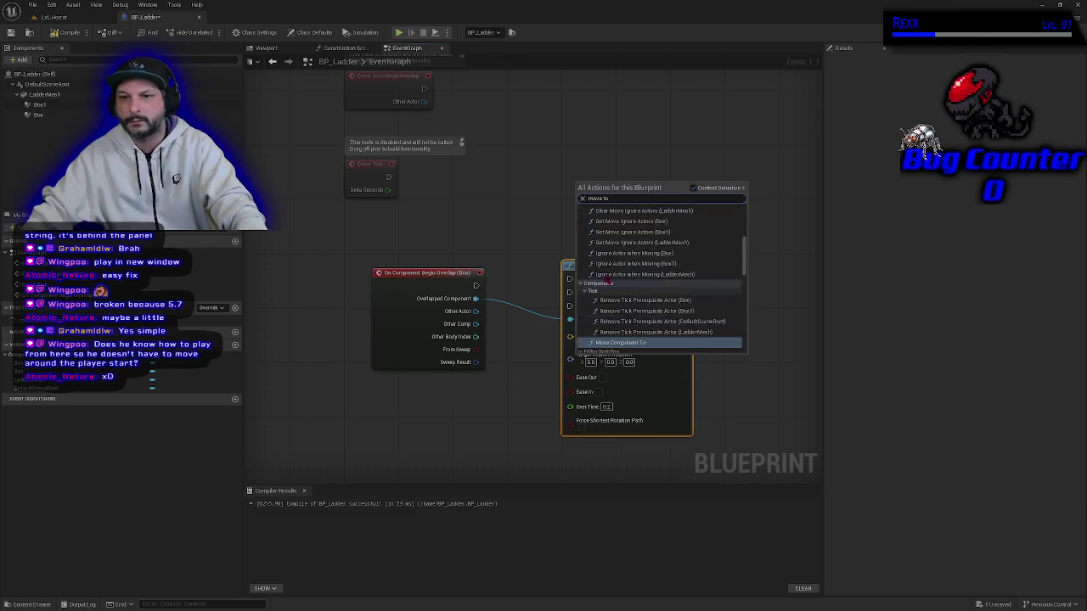
scroll(608, 275, up, 3)
click(612, 272)
click(626, 218)
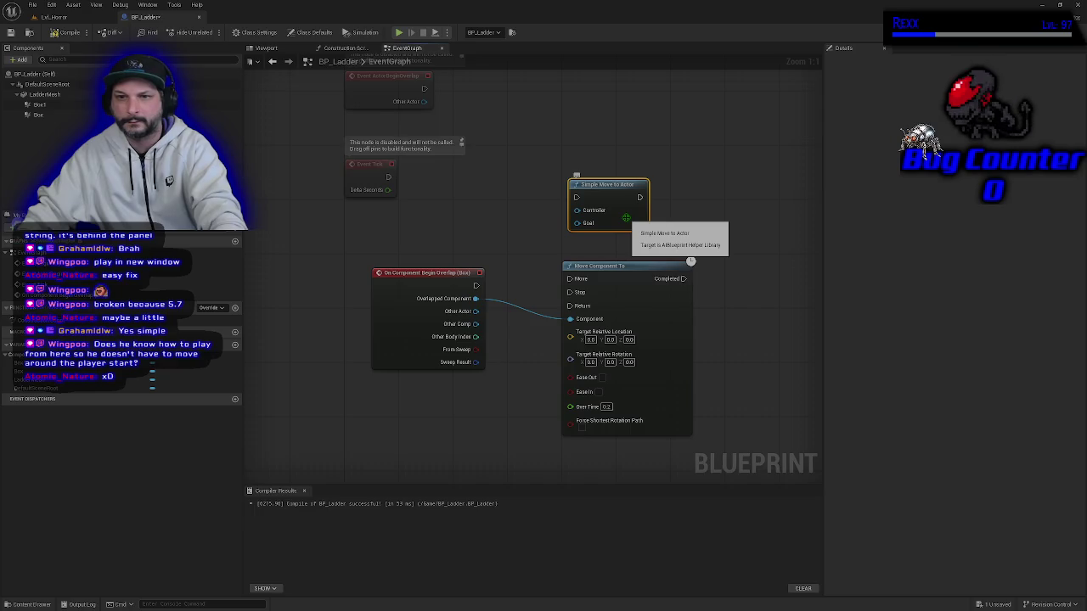
key(Delete)
right_click(626, 223)
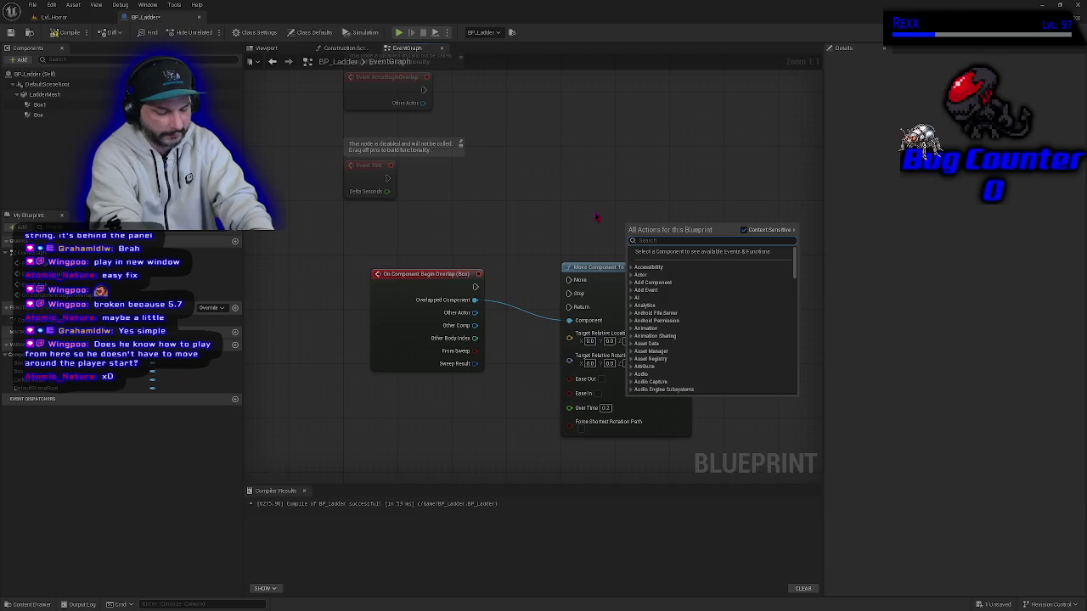
Search 'set location', add a Set Location node, then delete it.
text(move to)
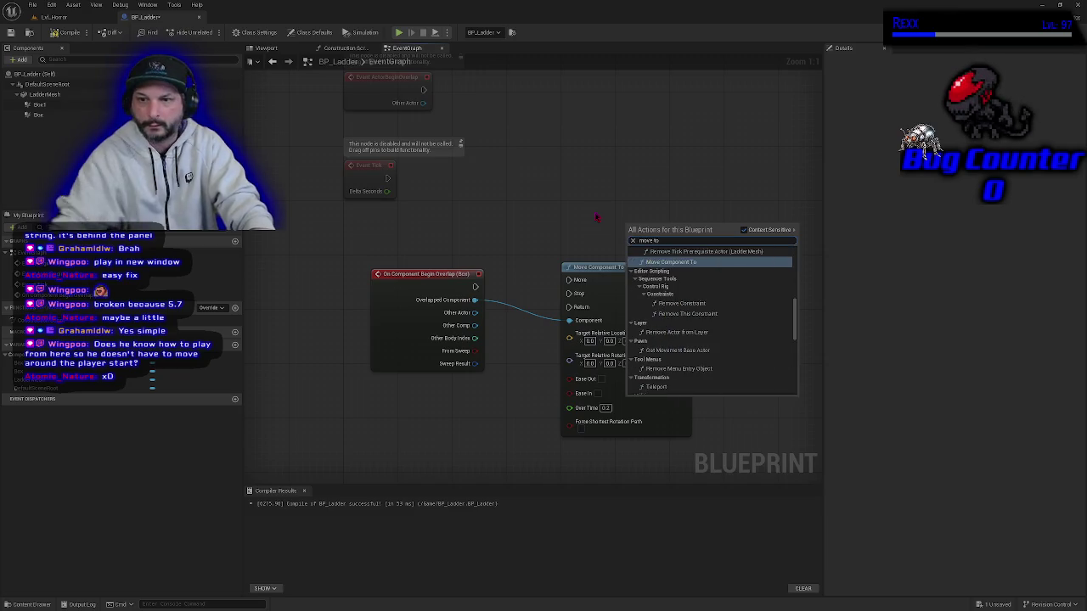
key(BackSpace)
key(BackSpace)
key(BackSpace)
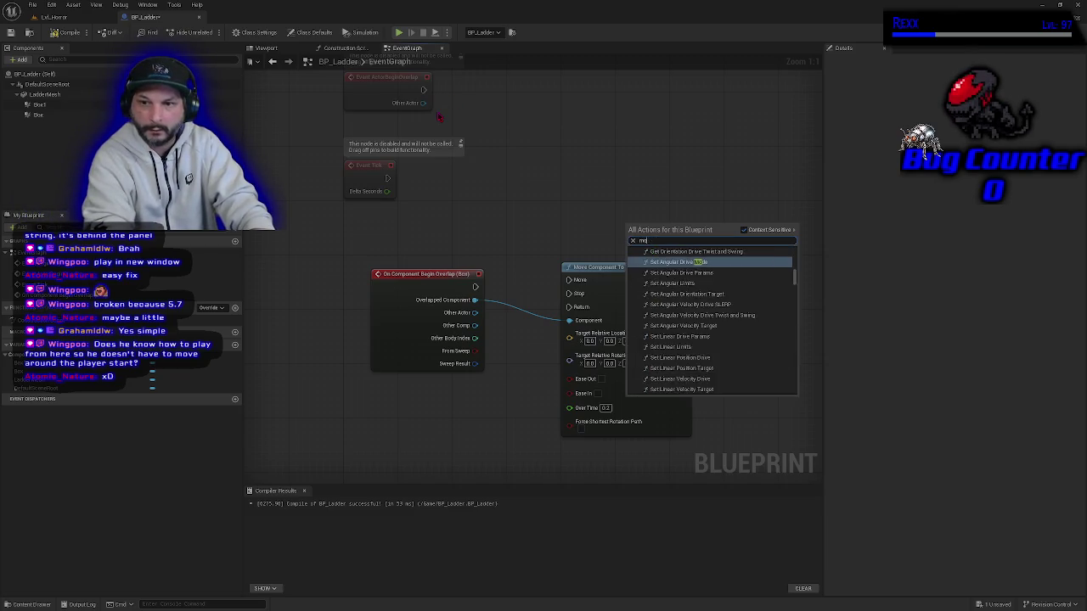
text(set location)
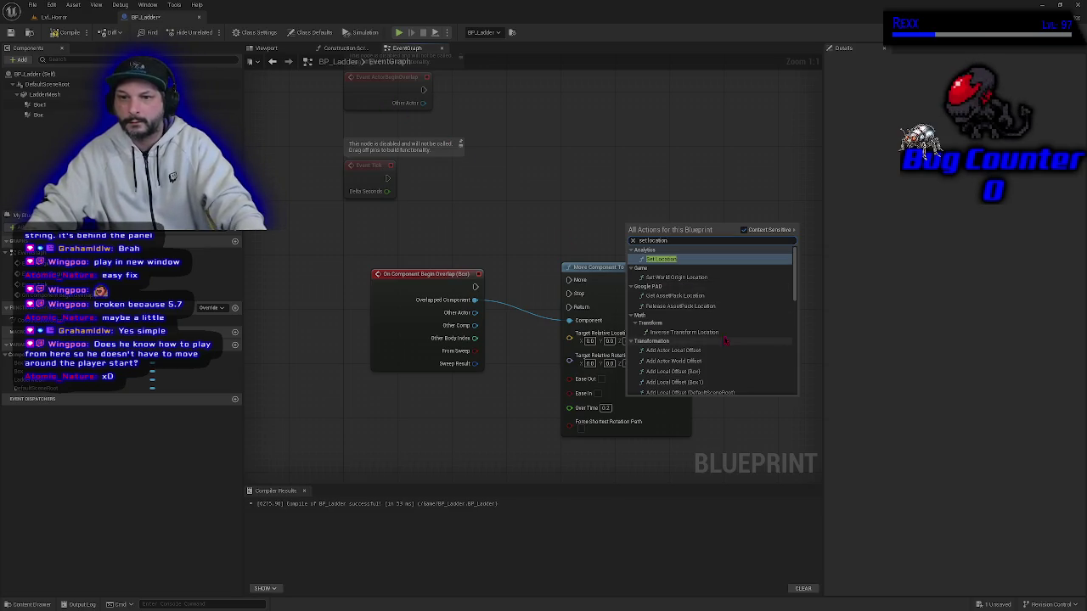
click(668, 259)
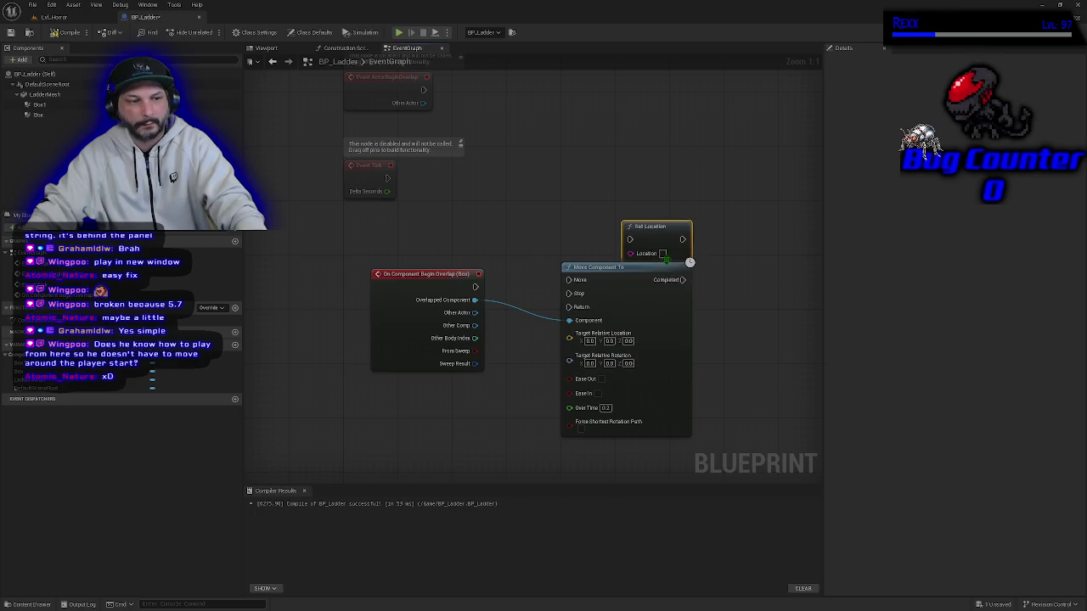
mouse_move(662, 236)
mouse_down()
mouse_move(658, 199)
mouse_move(647, 198)
mouse_up()
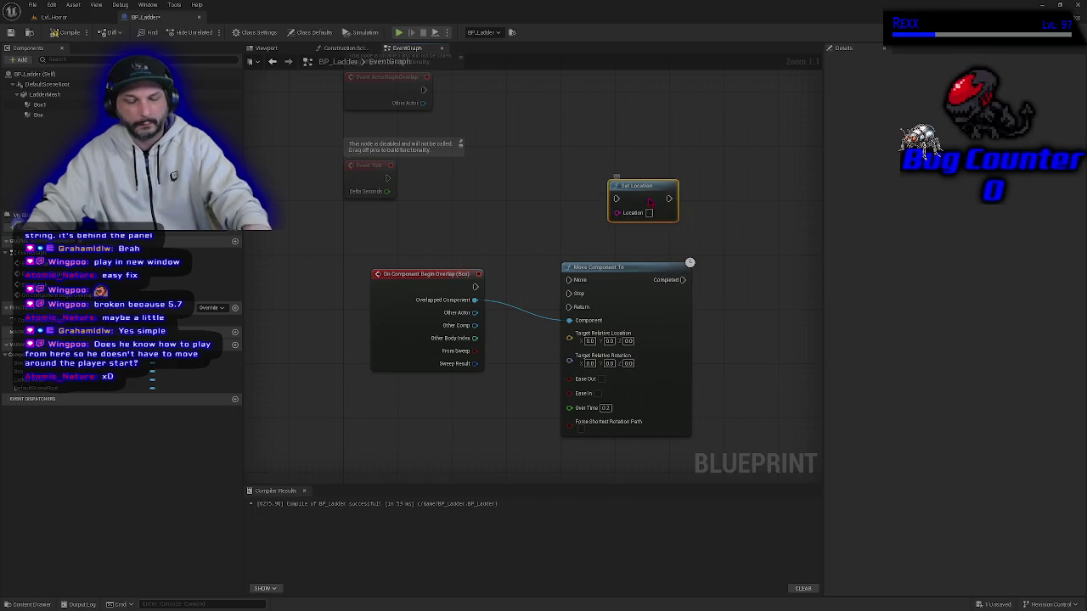
key(Delete)
Delete the Move Component To node and pull a new wire from Other Actor.
right_click(650, 202)
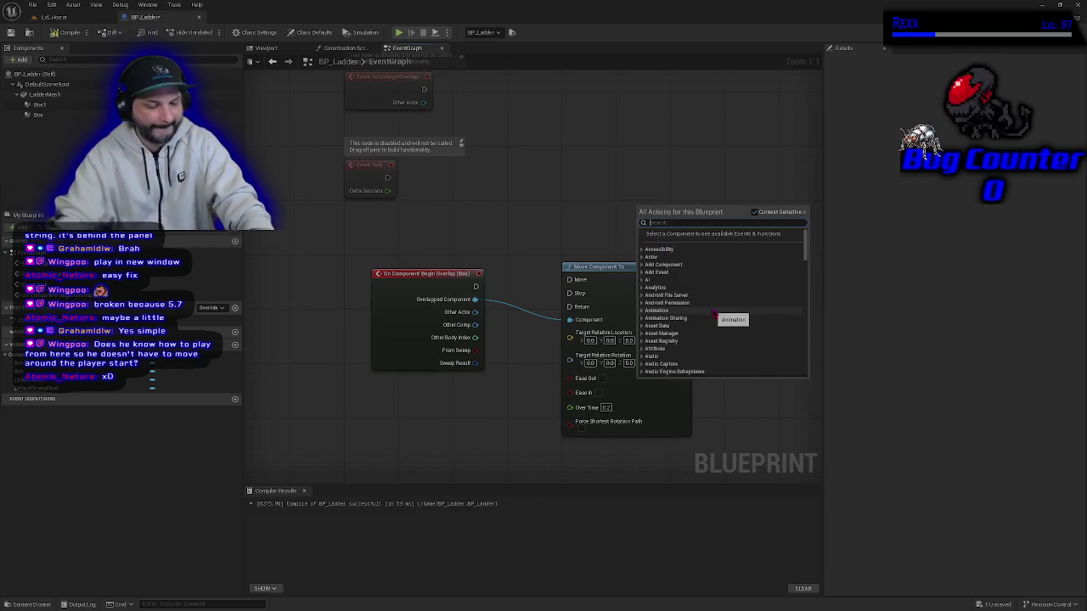
text(set wor)
scroll(715, 313, down, 3)
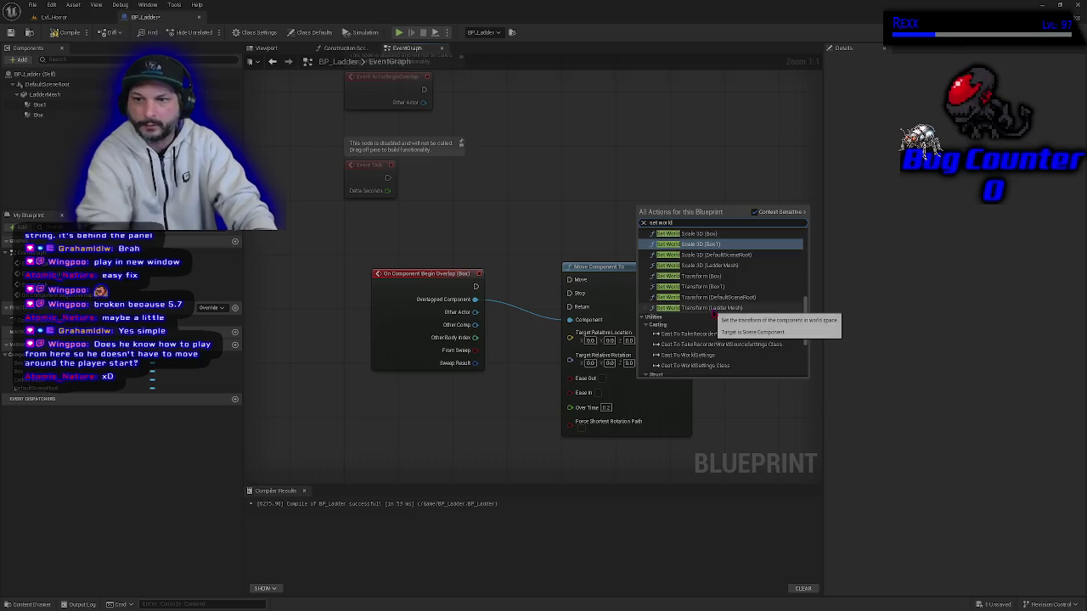
click(637, 267)
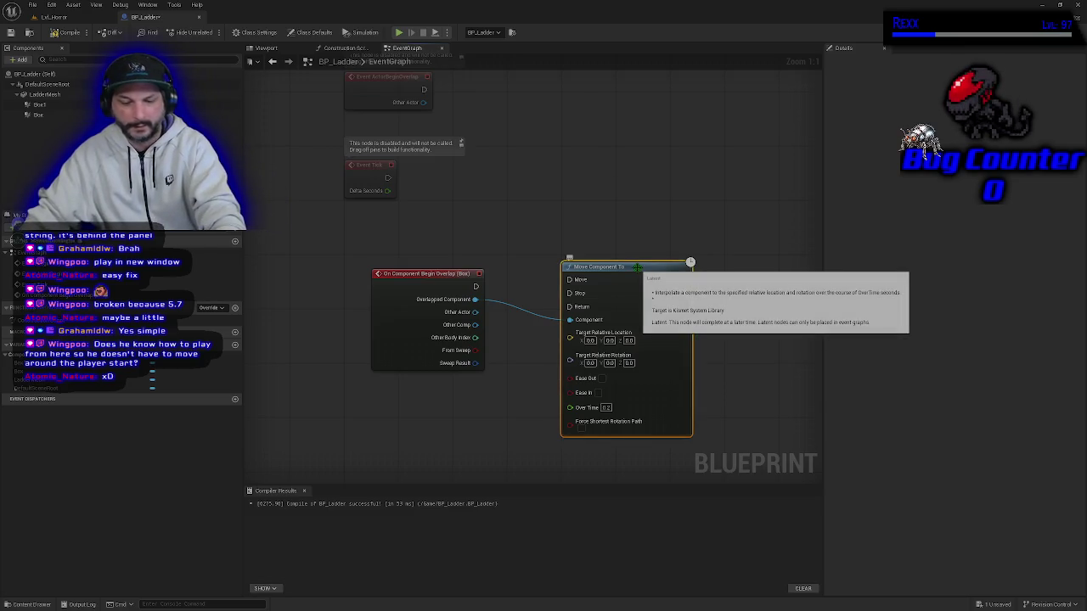
key(Delete)
mouse_move(475, 312)
mouse_down()
mouse_move(515, 315)
mouse_move(502, 309)
mouse_up()
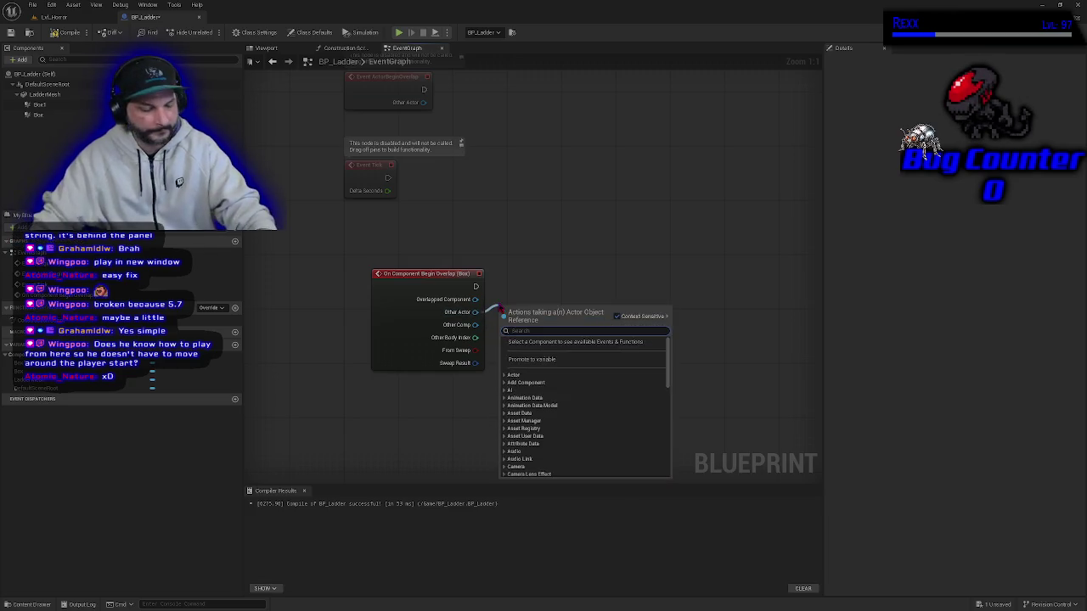
Add a Set Actor Location node targeting Other Actor and position it right of the event.
text(set location)
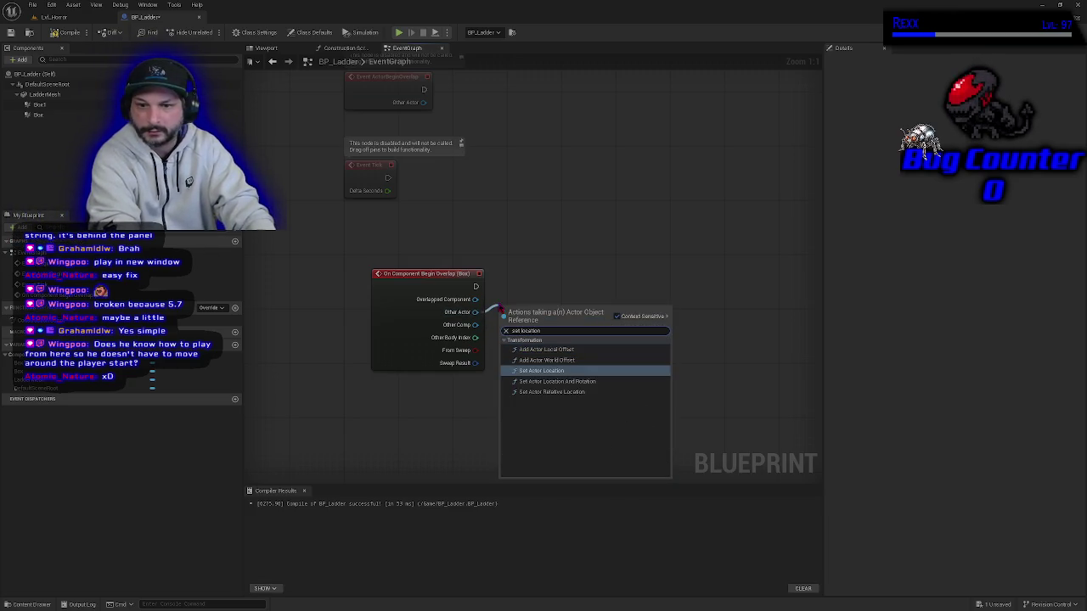
click(581, 371)
drag(581, 372, 622, 331)
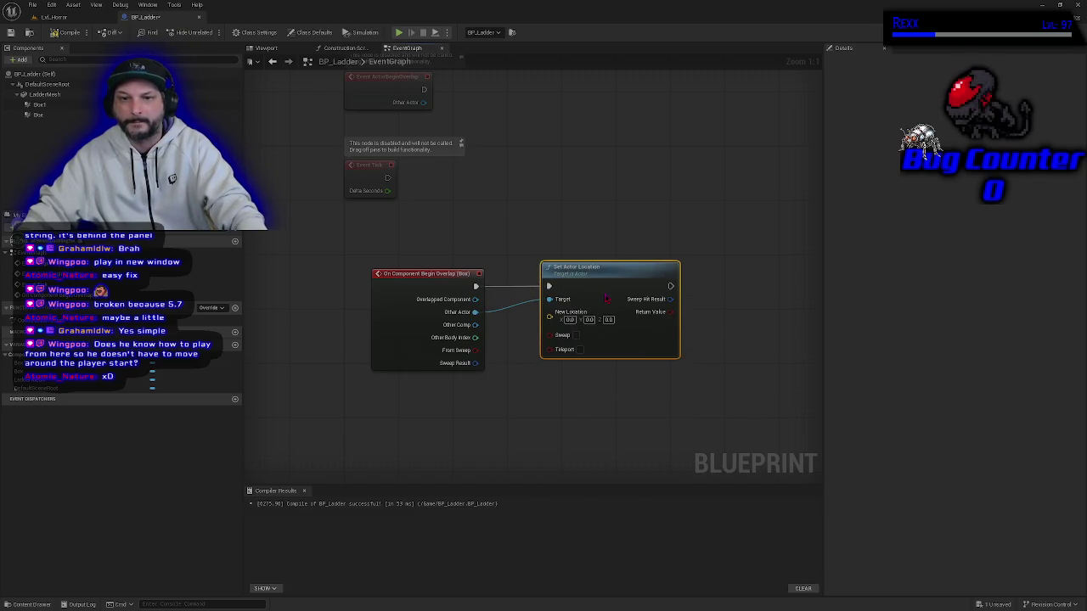
drag(597, 296, 584, 296)
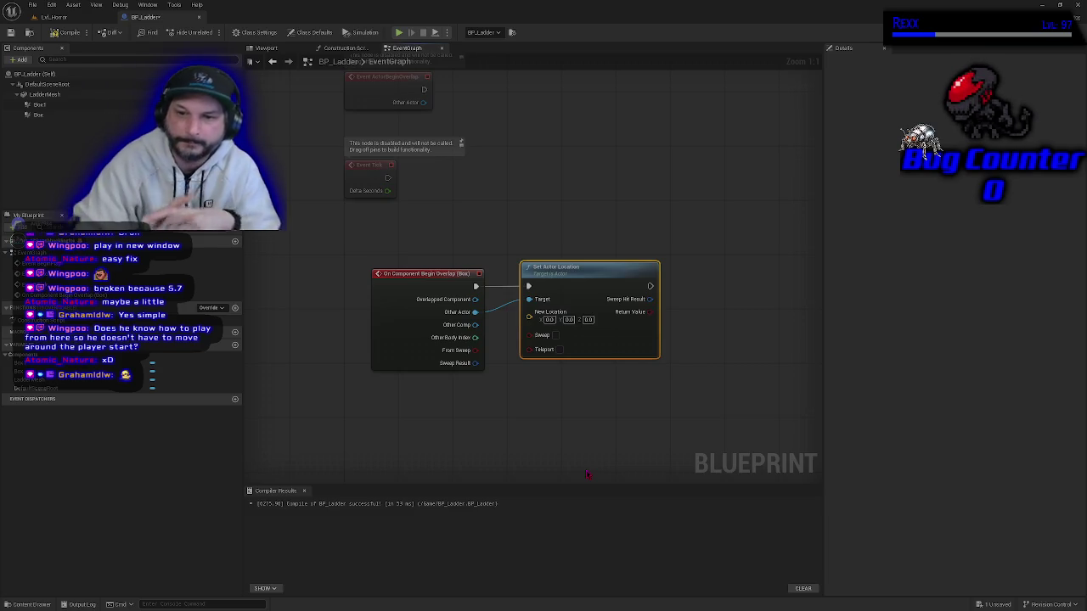
drag(558, 294, 705, 295)
drag(579, 384, 502, 376)
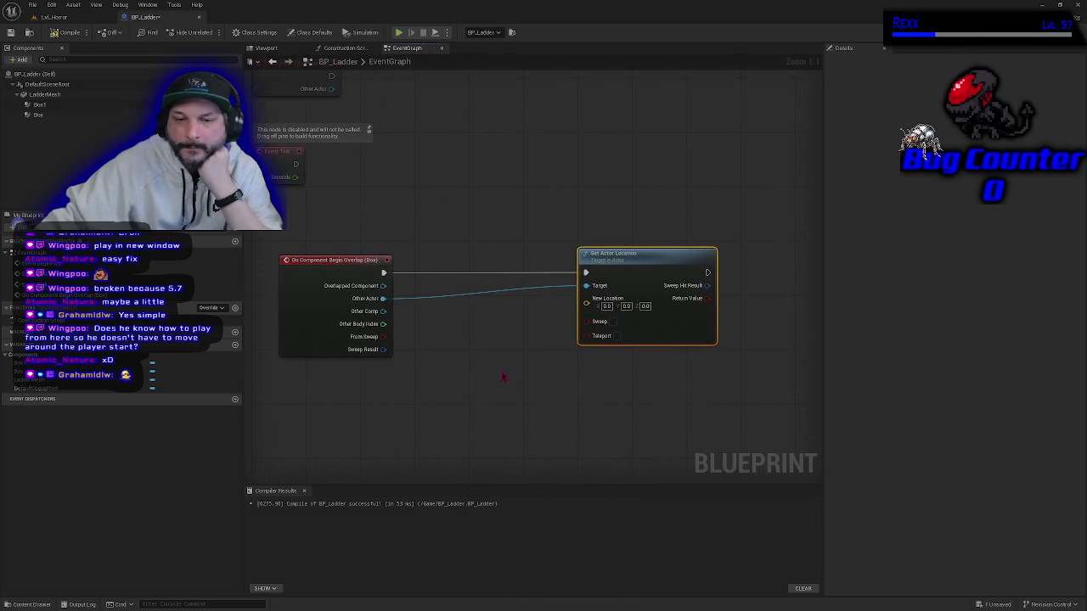
drag(586, 304, 536, 342)
click(476, 390)
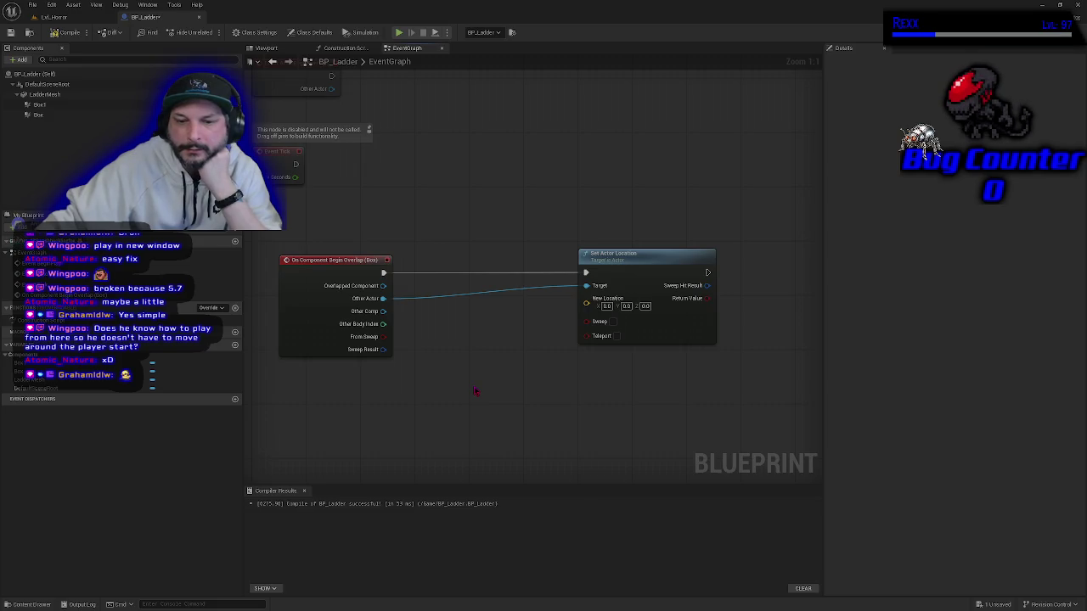
drag(653, 270, 699, 270)
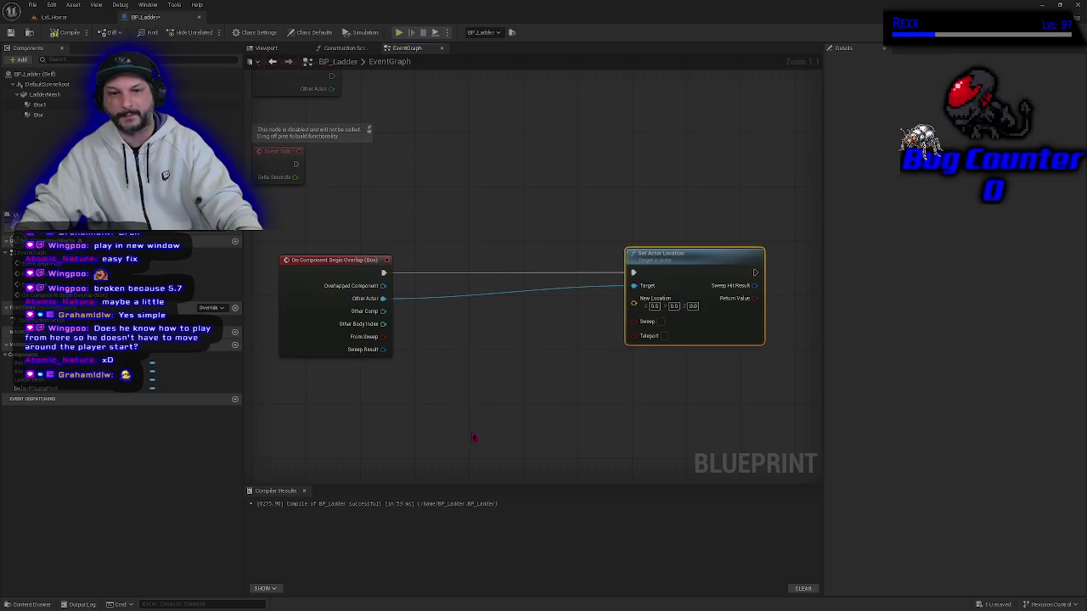
mouse_move(461, 427)
mouse_down()
mouse_move(484, 396)
mouse_move(439, 361)
mouse_up()
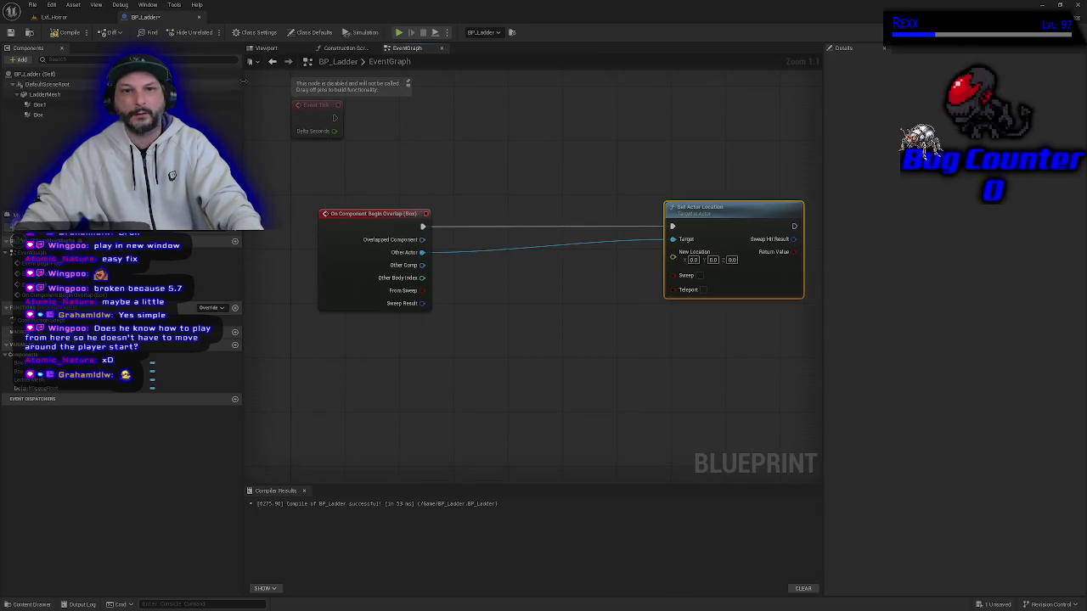
Inspect the Box and Box1 trigger components in the Viewport, then return to the EventGraph.
click(267, 47)
click(78, 116)
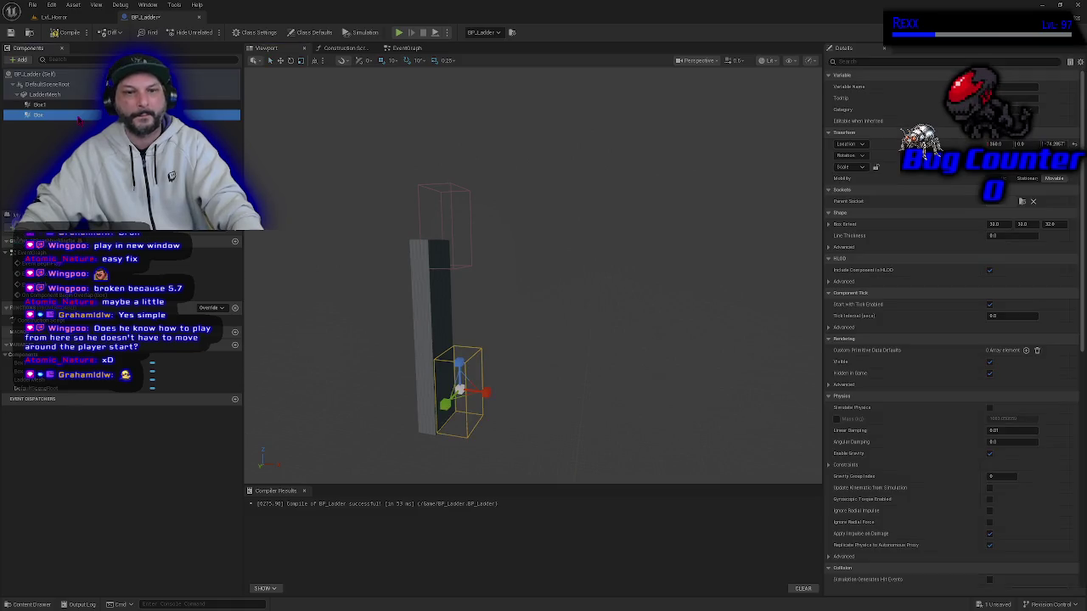
click(61, 106)
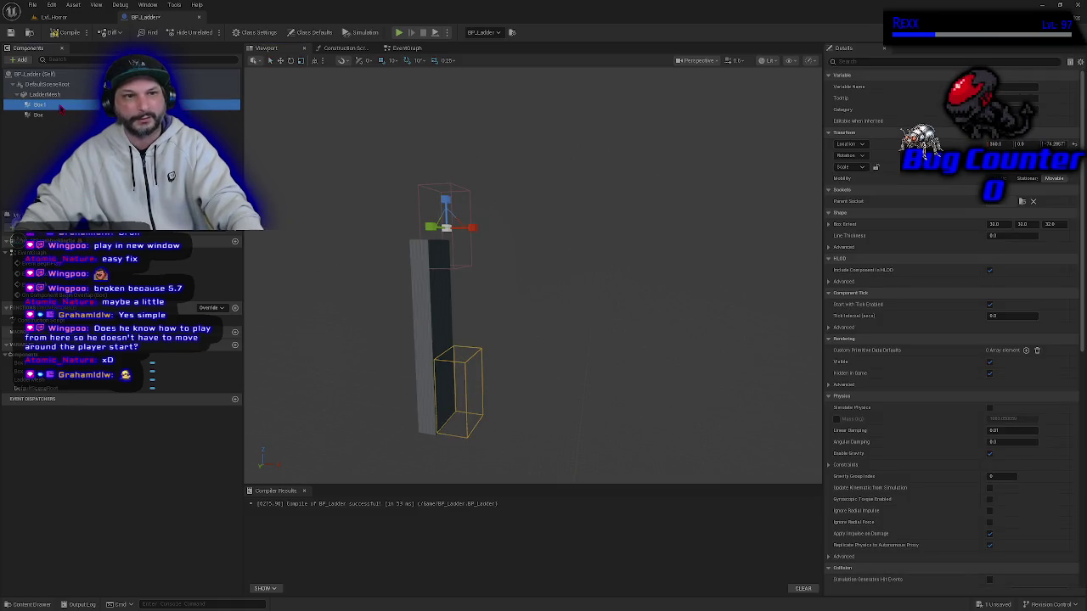
click(411, 48)
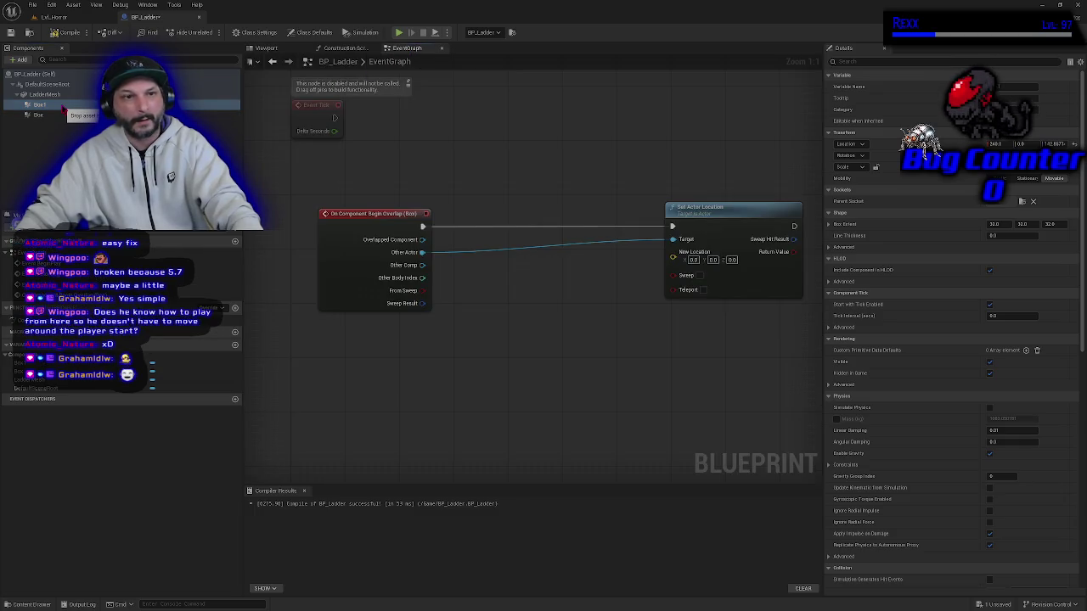
Drag the Box1 component from the Components panel into the graph as a reference node.
mouse_move(63, 109)
mouse_down()
mouse_move(69, 123)
mouse_move(55, 111)
mouse_up()
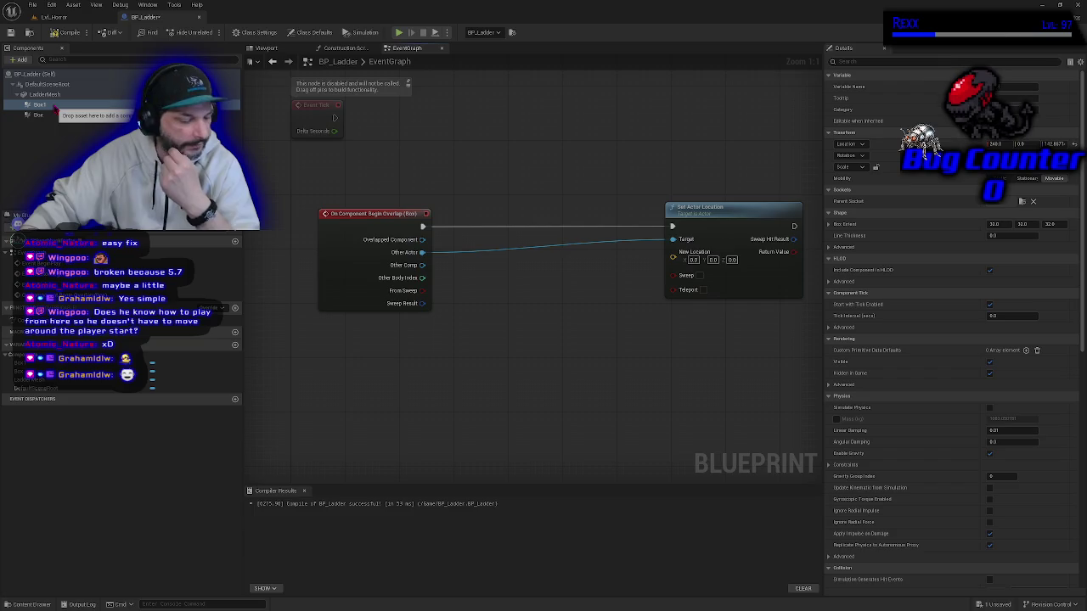
drag(55, 110, 54, 112)
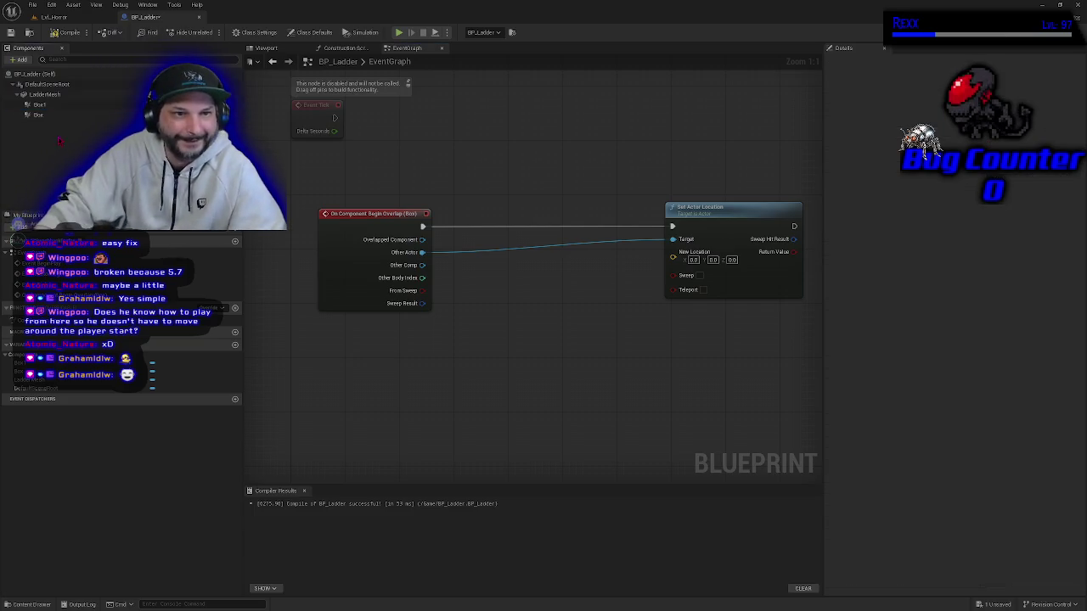
click(54, 110)
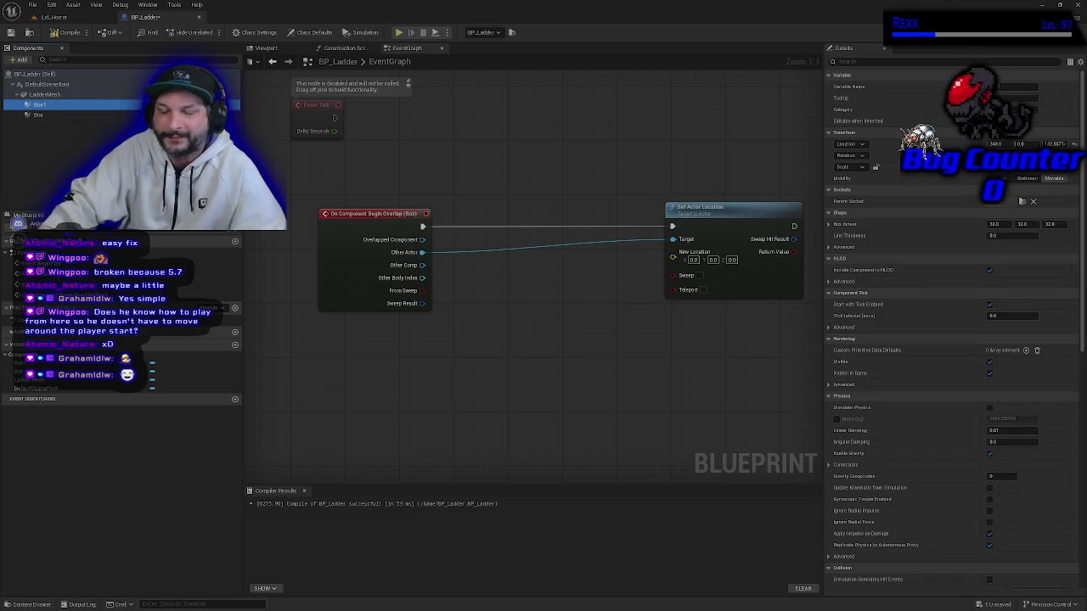
drag(49, 119, 56, 117)
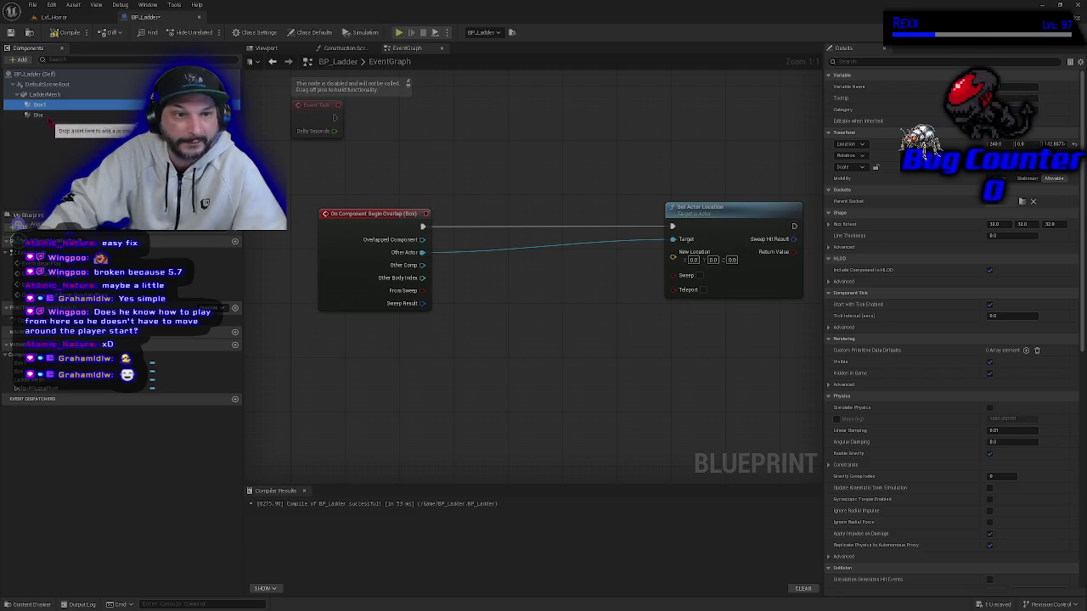
drag(50, 120, 53, 114)
click(73, 108)
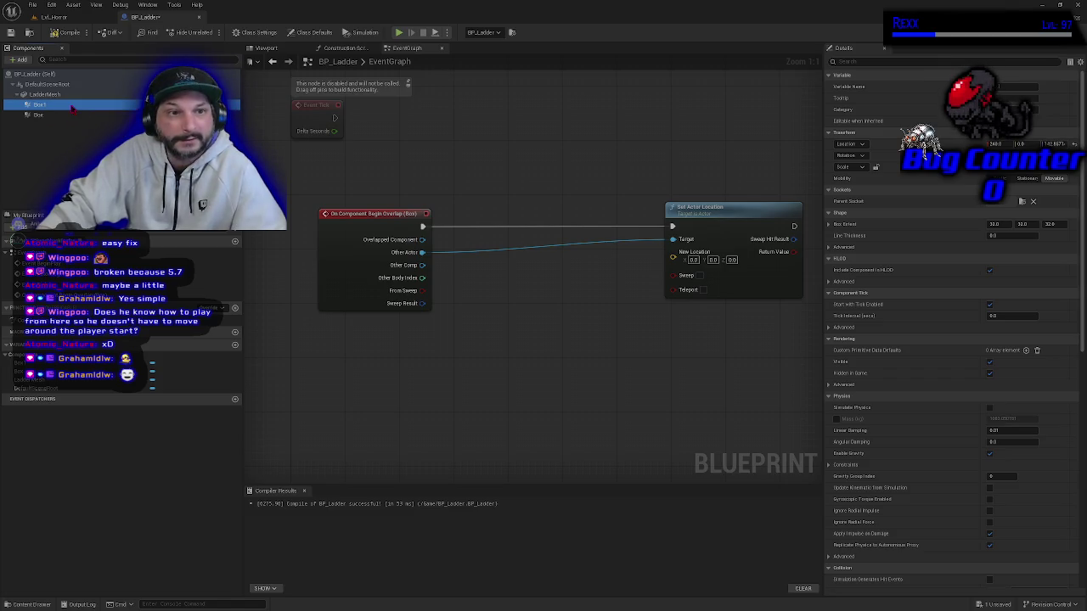
click(267, 48)
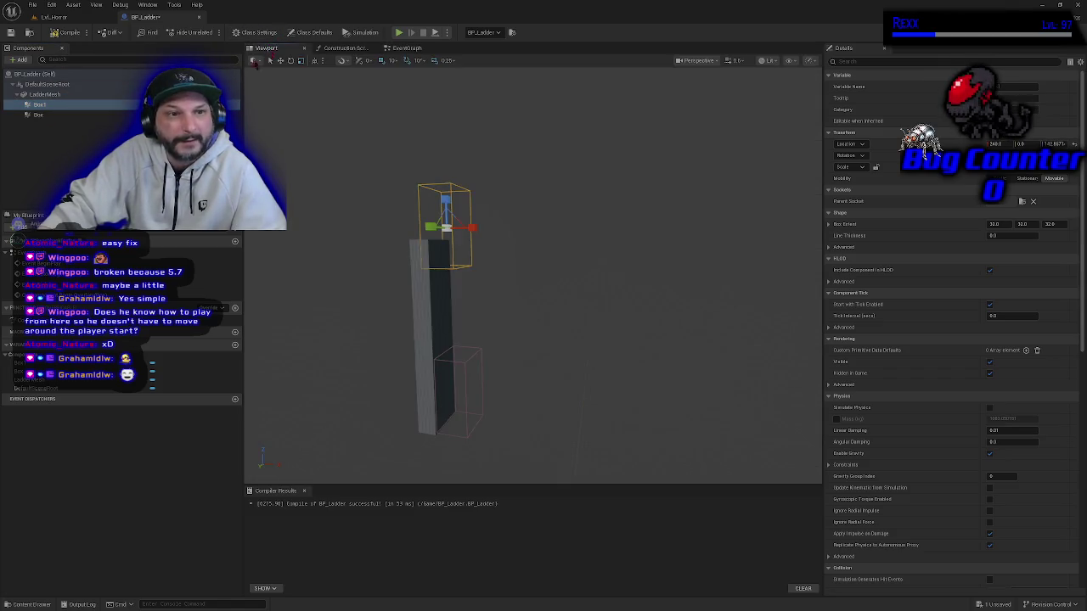
click(407, 47)
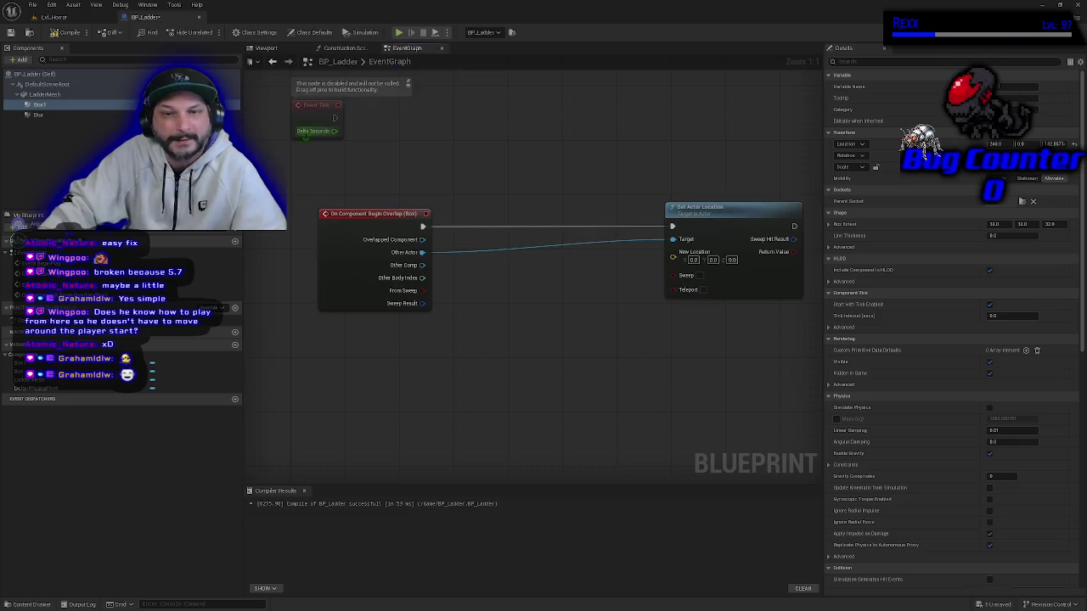
click(40, 105)
drag(41, 105, 357, 374)
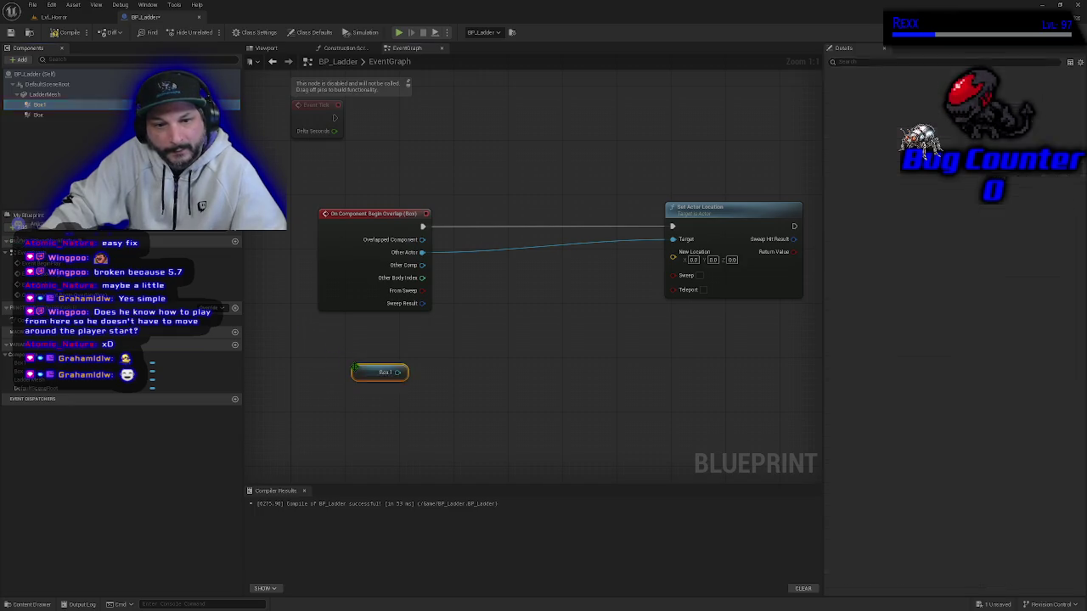
Move the Box 1 node up beneath the overlap event and pull a wire from its output.
click(386, 415)
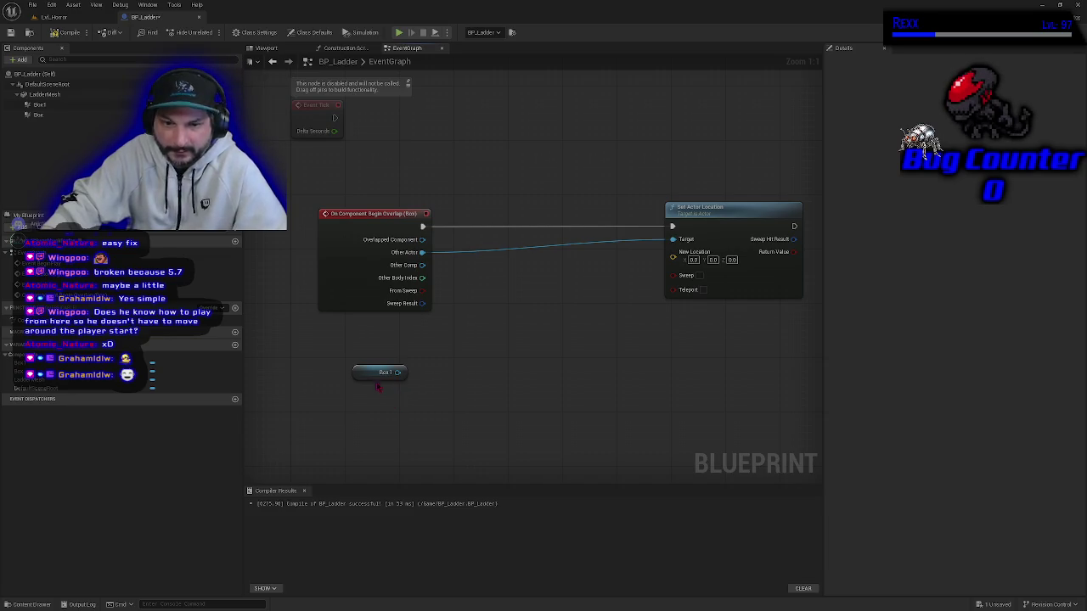
click(379, 374)
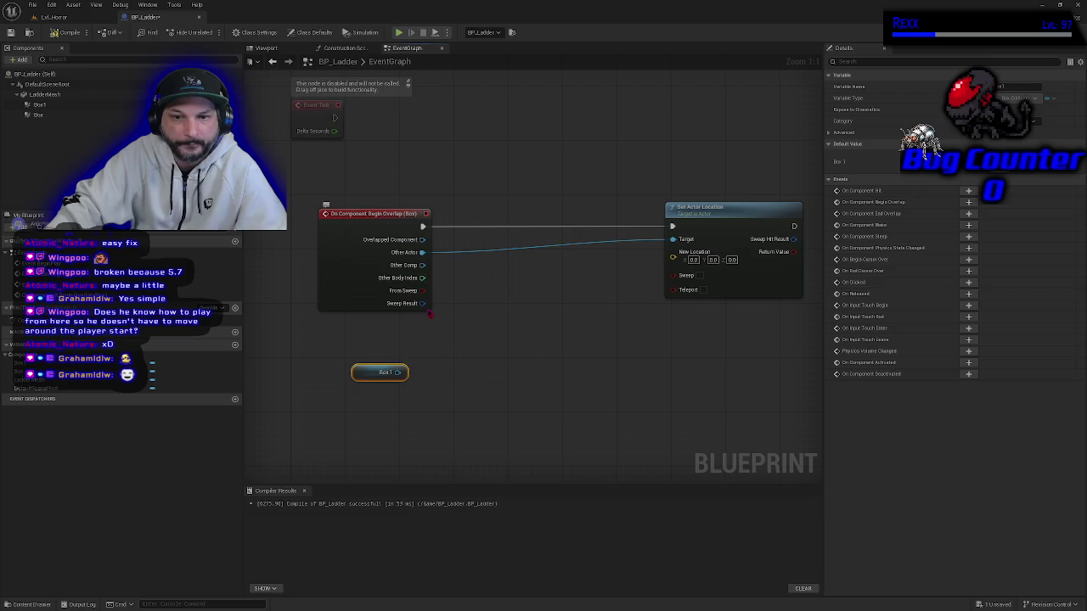
drag(362, 377, 390, 343)
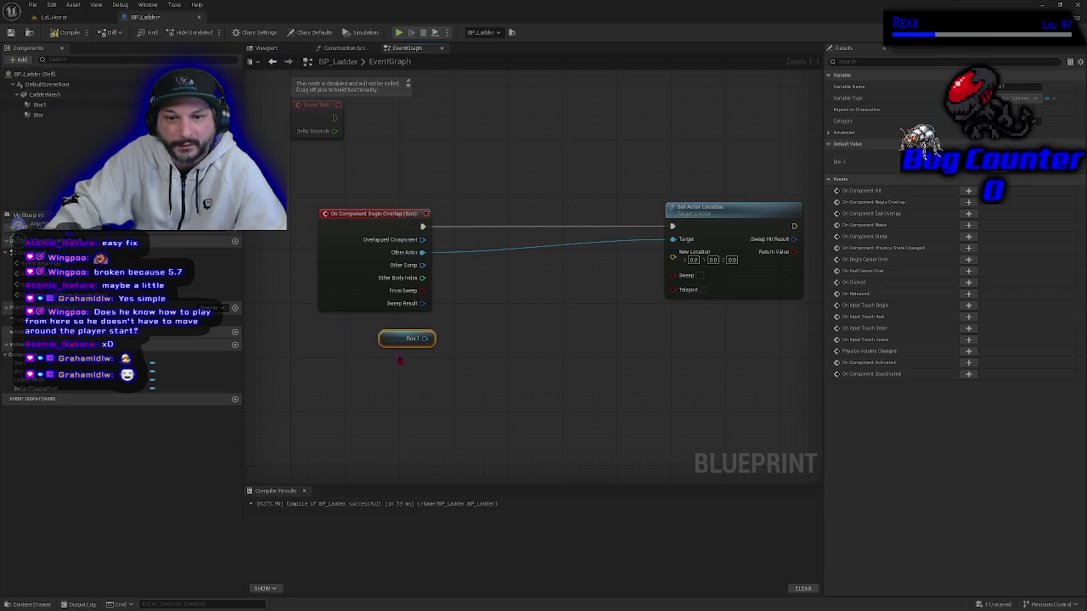
click(415, 385)
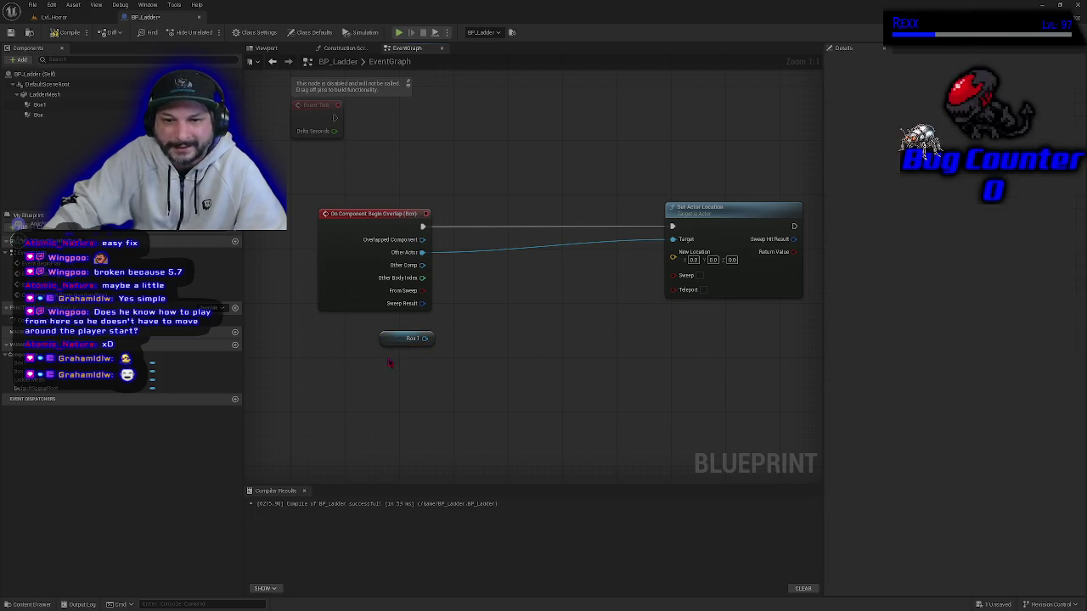
mouse_move(445, 384)
mouse_down()
mouse_move(376, 363)
mouse_move(345, 332)
mouse_up()
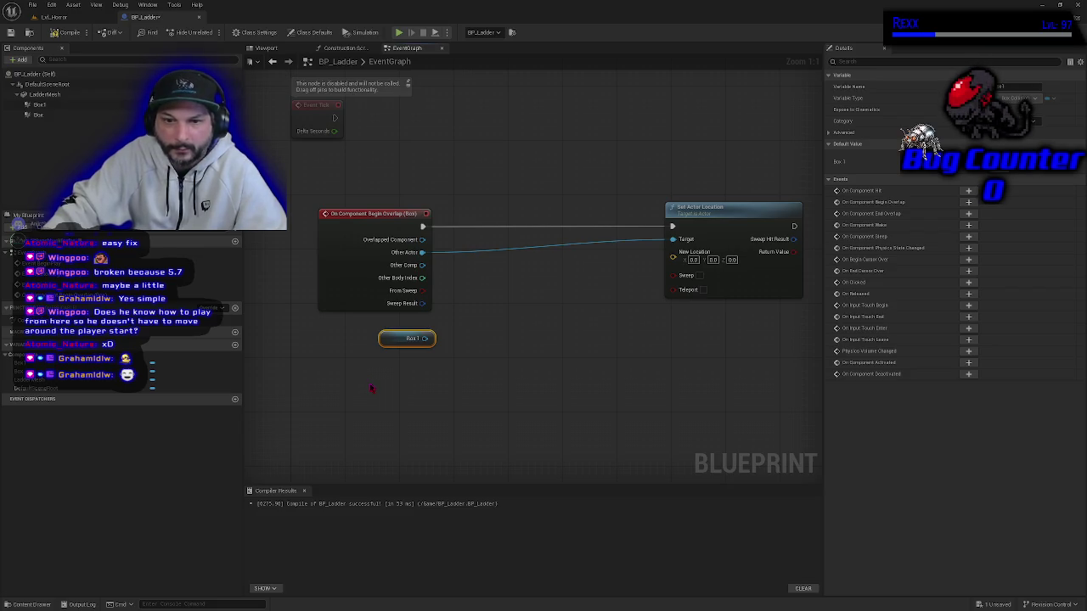
click(422, 405)
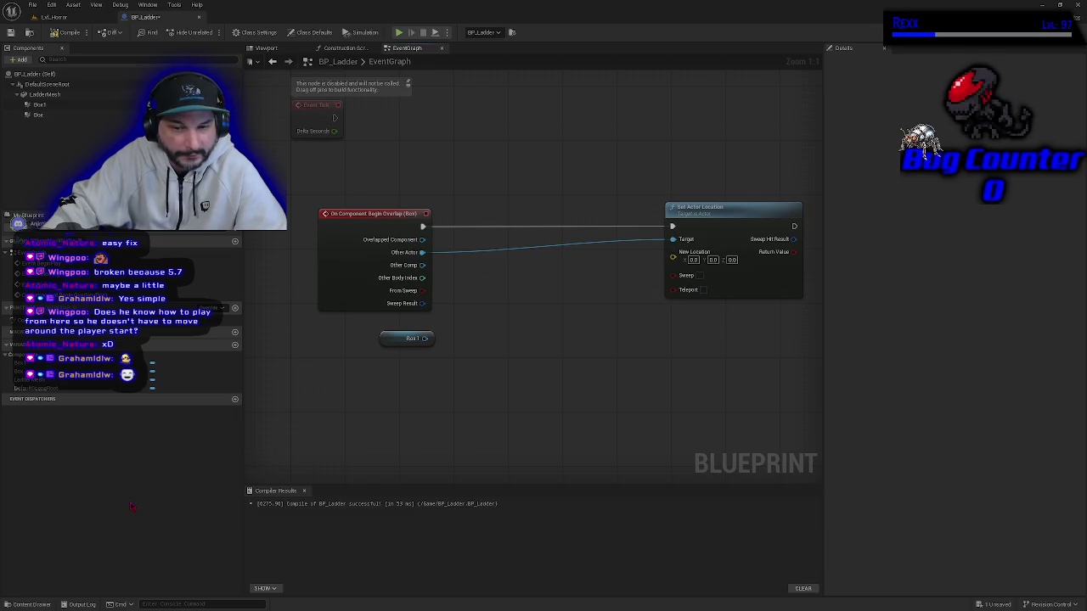
drag(500, 399, 355, 327)
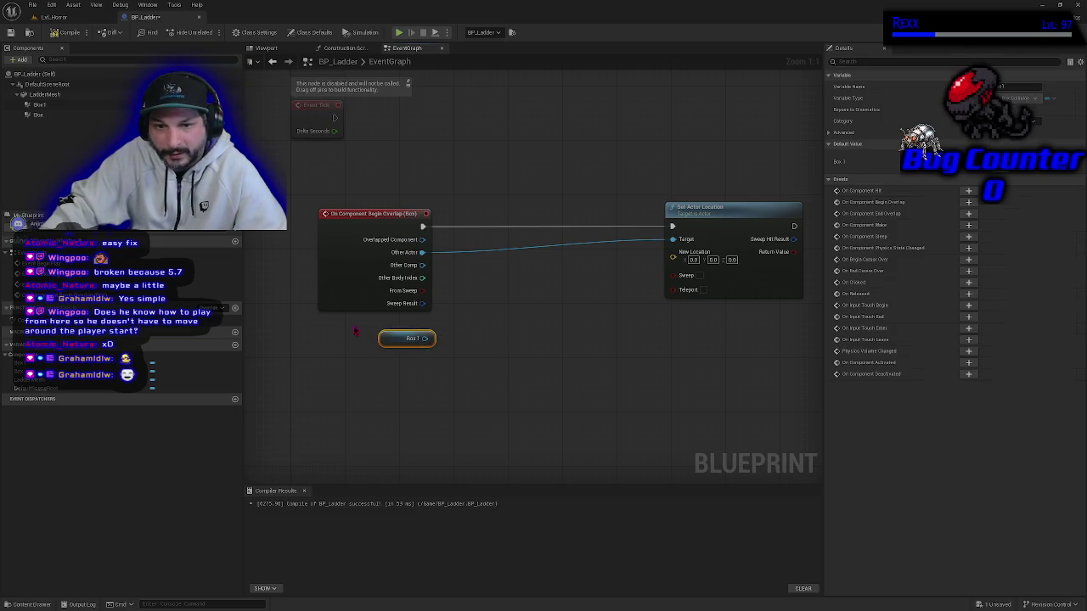
click(363, 327)
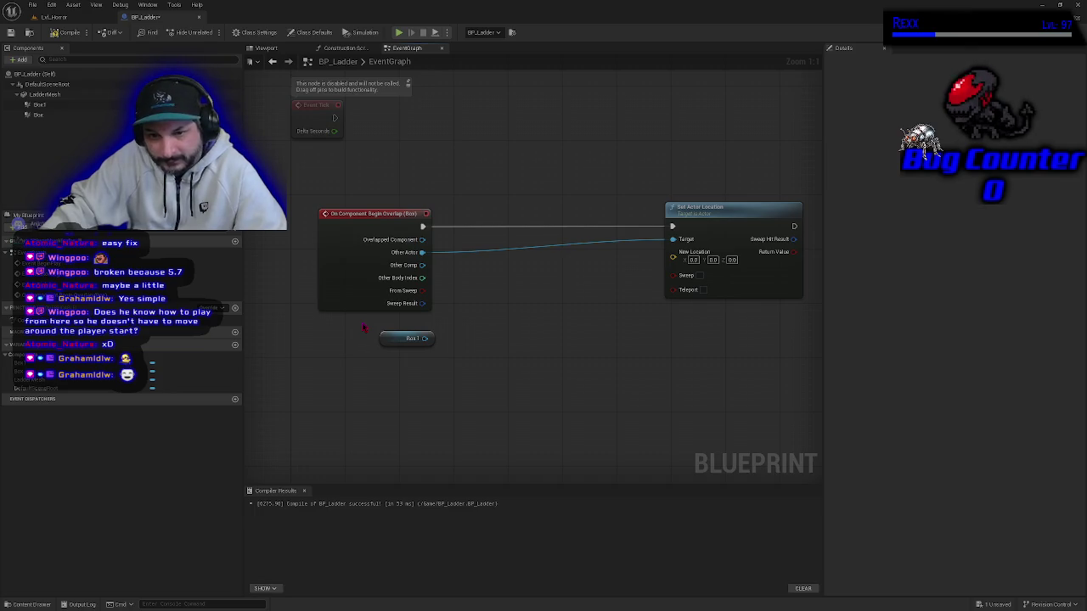
drag(425, 338, 456, 342)
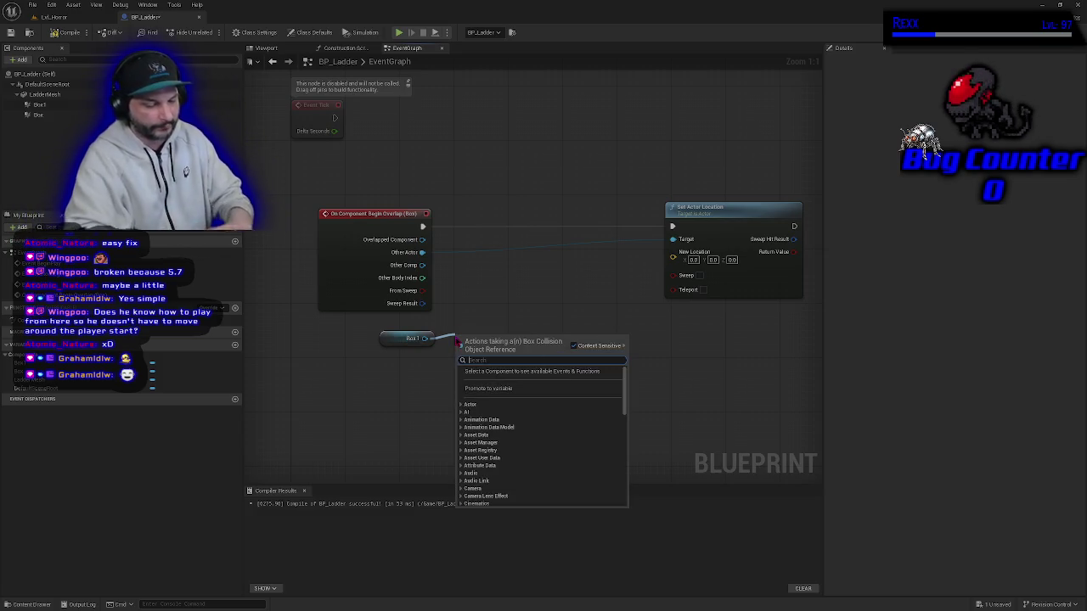
Search 'location' from Box 1's wire and add a Get World Location node.
text(get a)
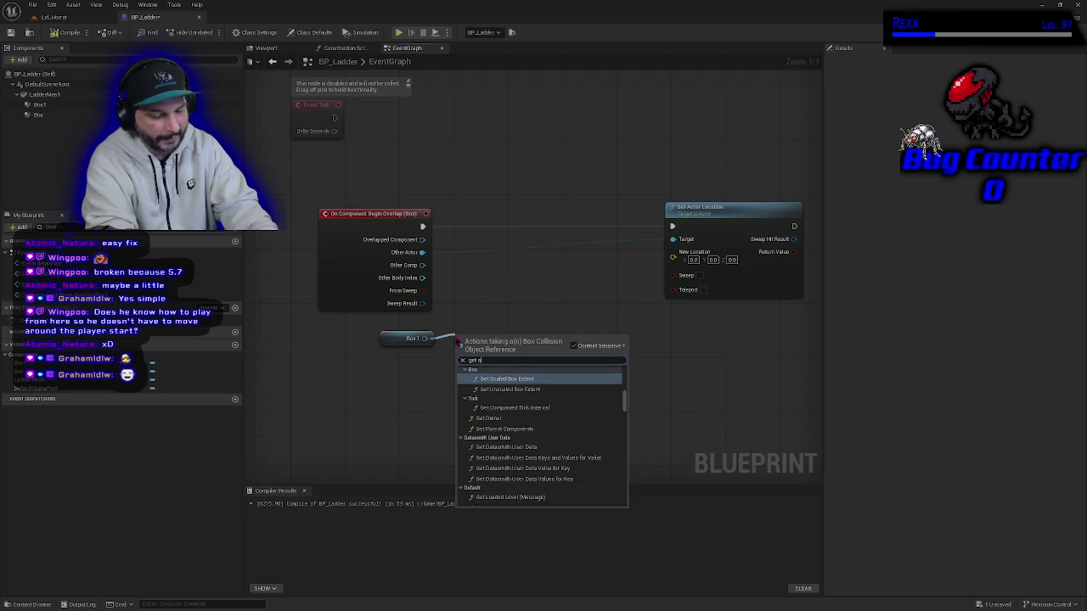
text(ctor loca)
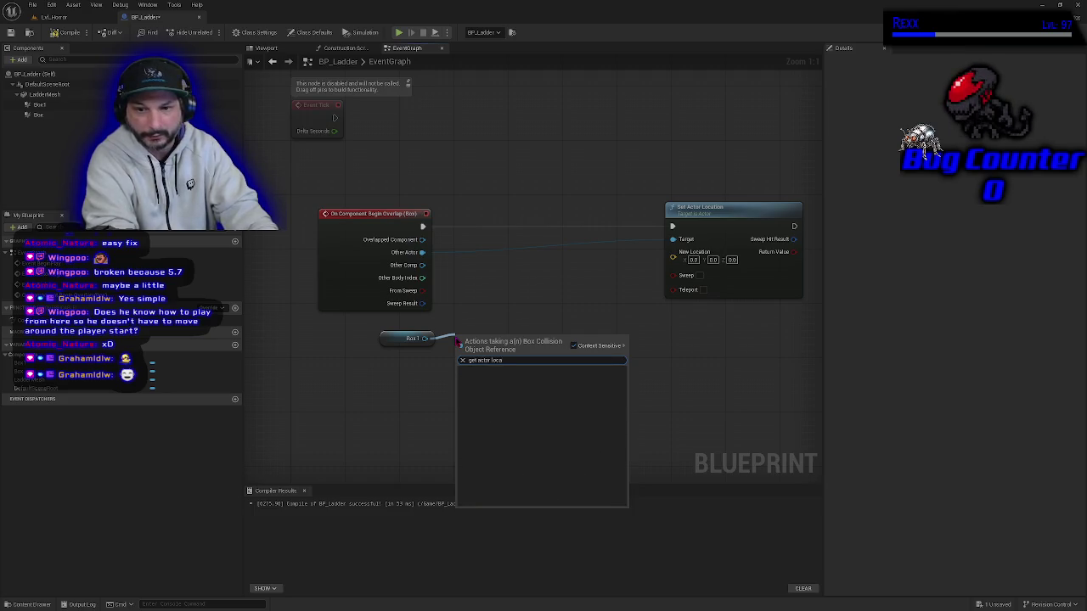
key(BackSpace)
key(BackSpace)
key(BackSpace)
text(l)
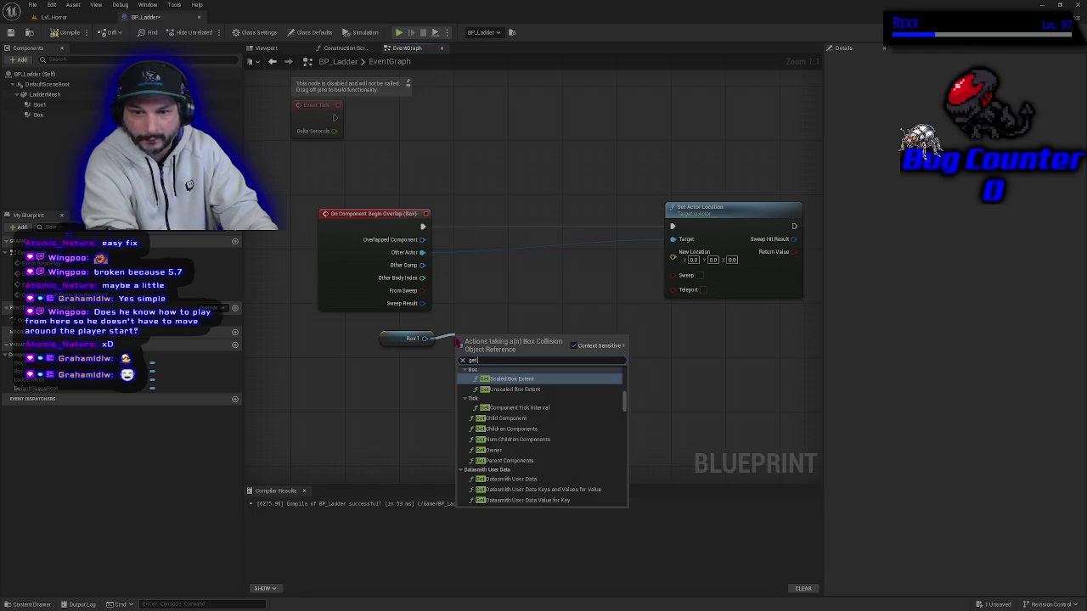
text(ocatio)
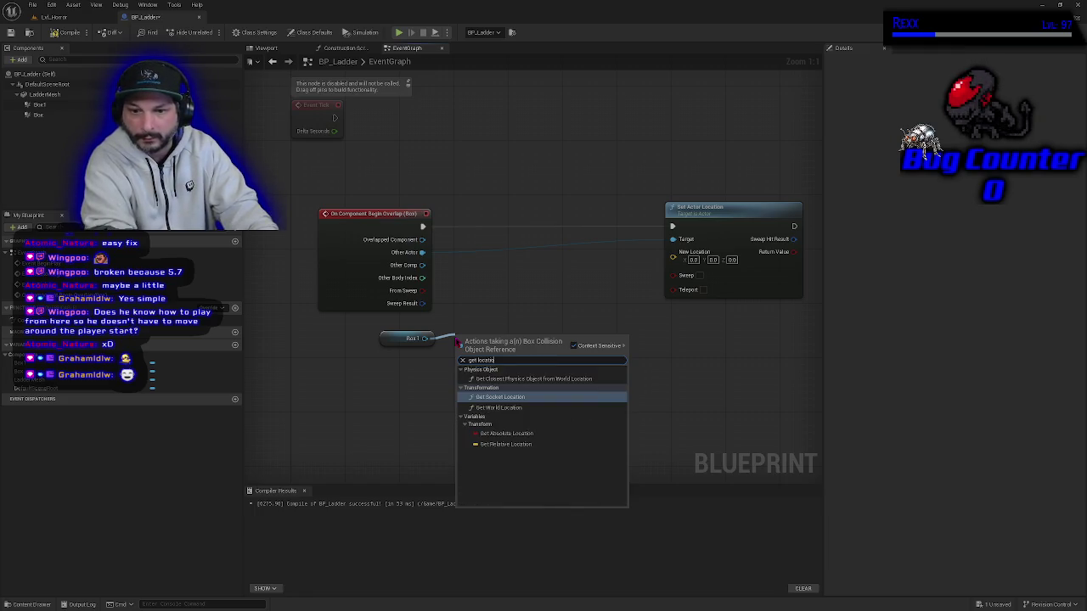
key(Down)
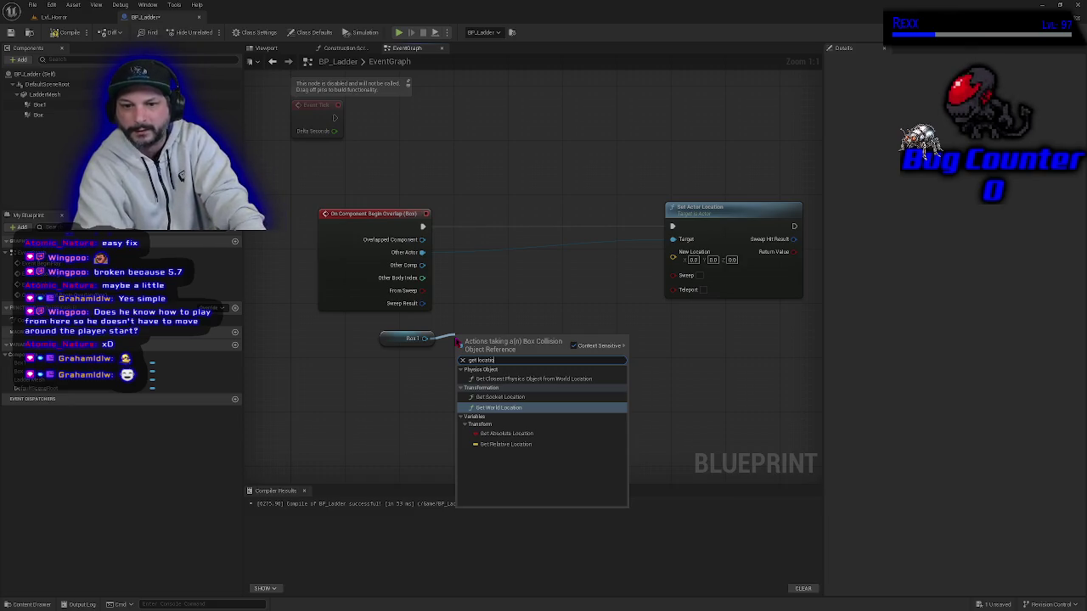
key(Return)
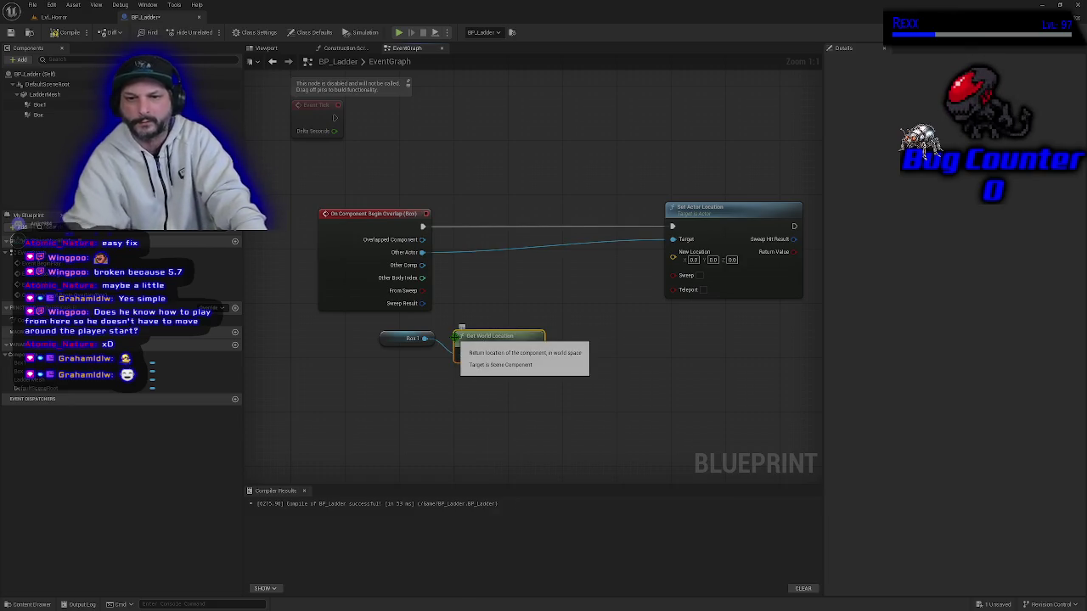
Wire Get World Location's Return Value into Set Actor Location's New Location and compile.
drag(480, 339, 473, 326)
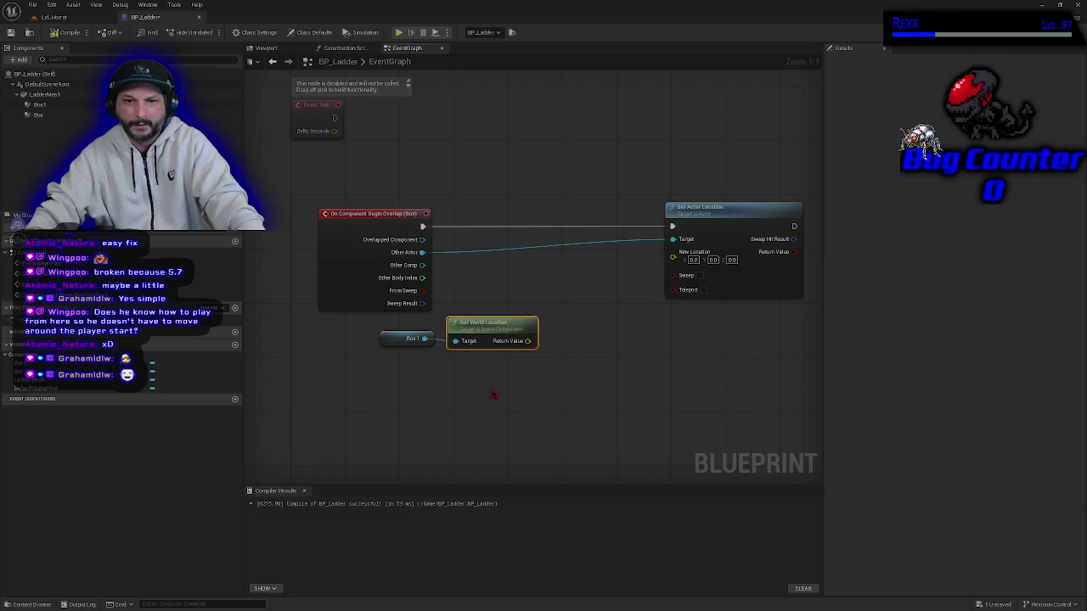
drag(498, 393, 532, 403)
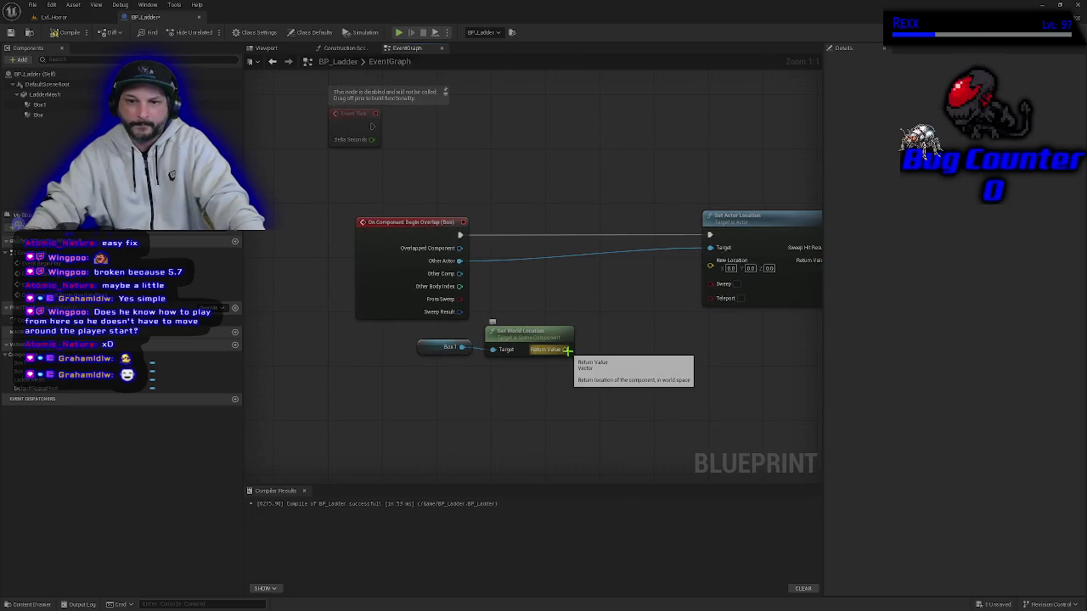
mouse_move(564, 349)
mouse_down()
mouse_move(610, 341)
mouse_move(634, 310)
mouse_move(629, 327)
mouse_move(713, 272)
mouse_up()
drag(565, 349, 720, 270)
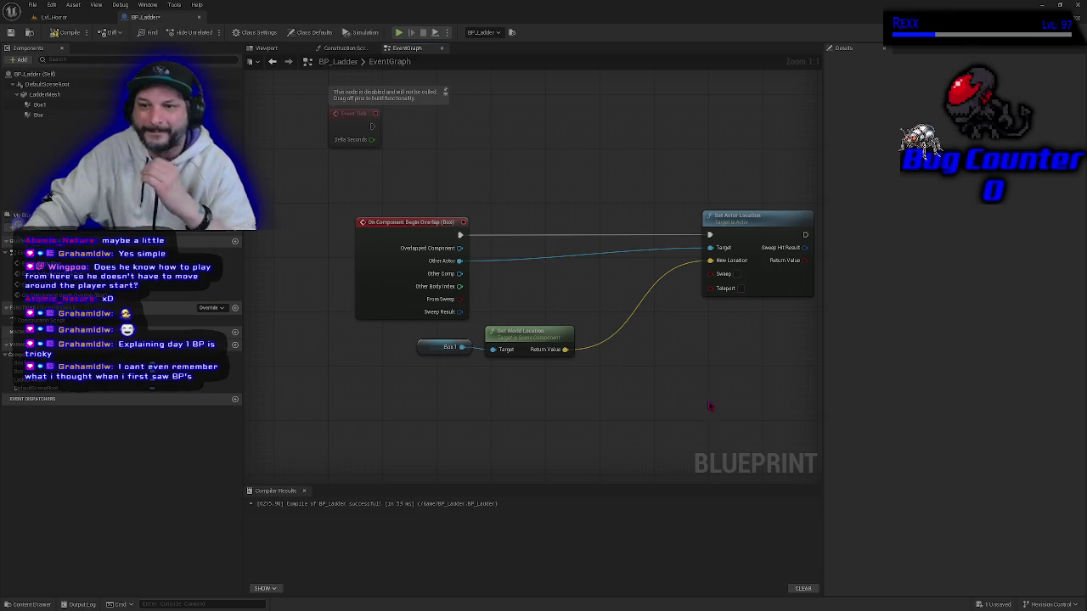
drag(711, 405, 650, 411)
key(F7)
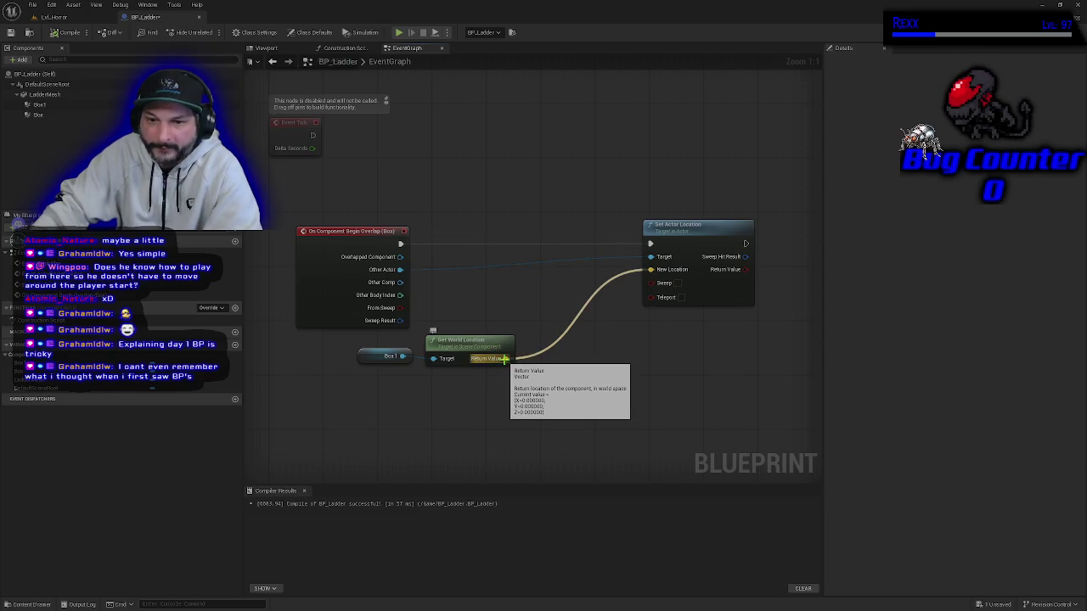
Break and reconnect the Return Value to New Location link, then compile again.
click(680, 255)
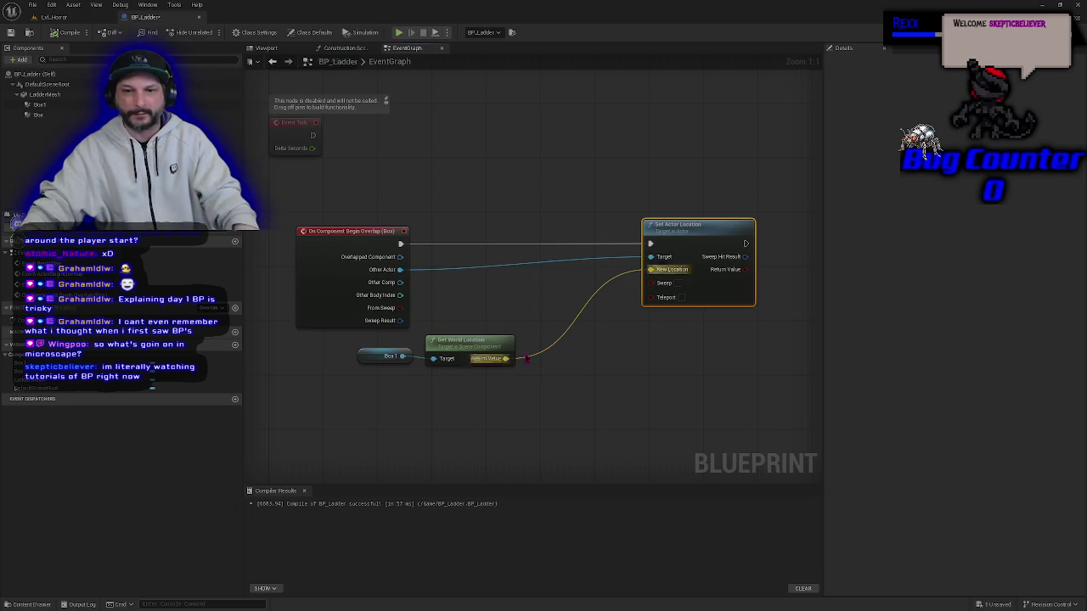
alt+click(507, 359)
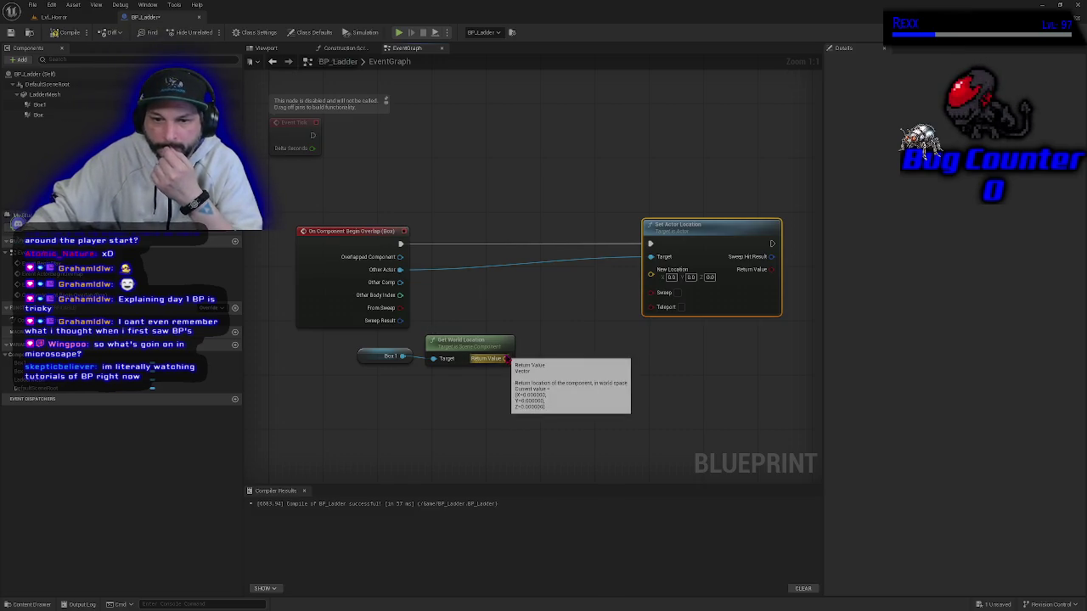
mouse_move(507, 359)
mouse_down()
mouse_move(569, 348)
mouse_move(576, 327)
mouse_move(650, 272)
mouse_up()
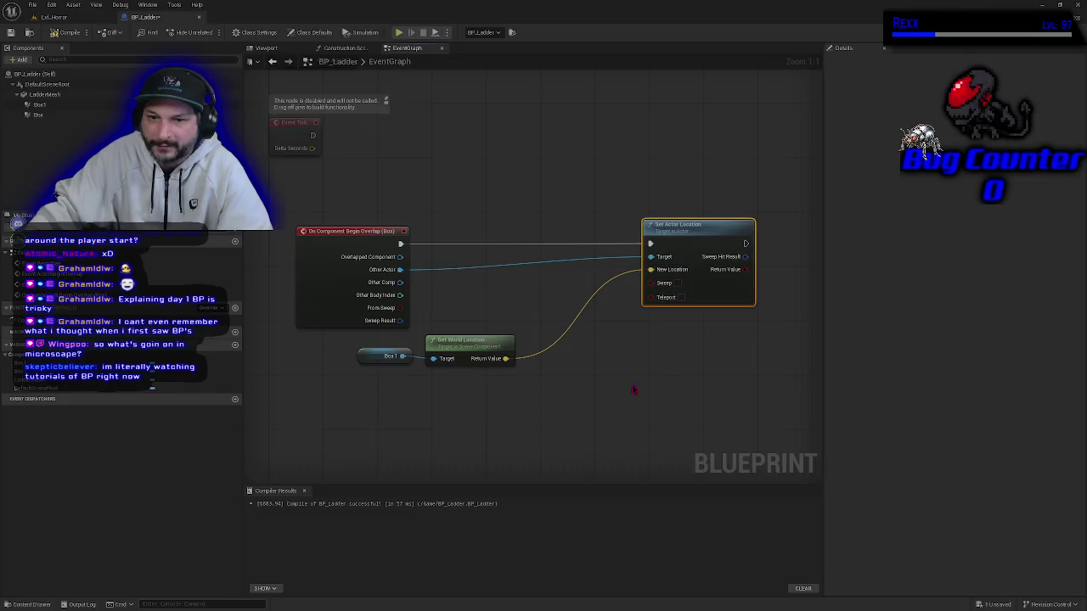
click(67, 32)
Save, then shift the Box 1, Get World Location and Set Actor Location nodes left together.
click(11, 32)
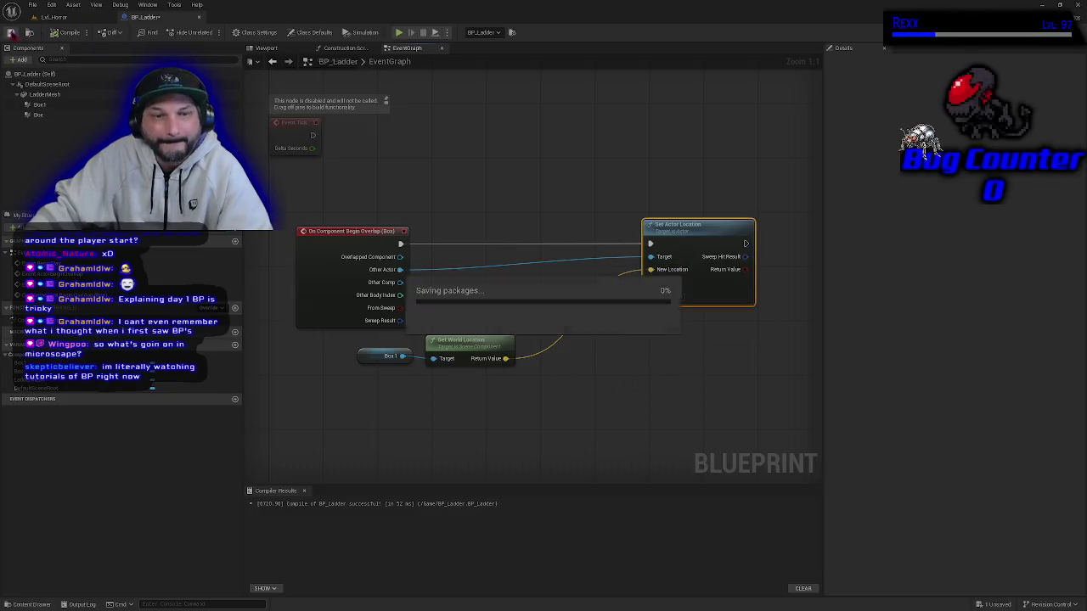
drag(479, 340, 598, 283)
mouse_move(365, 355)
mouse_down()
mouse_move(493, 299)
mouse_move(479, 307)
mouse_up()
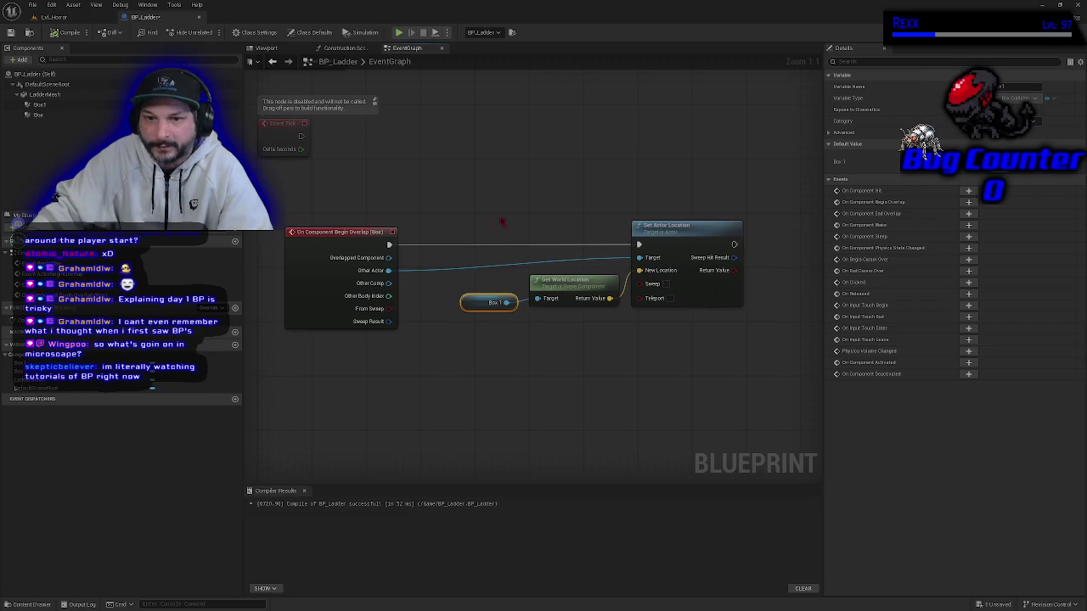
drag(502, 221, 671, 319)
drag(681, 234, 635, 234)
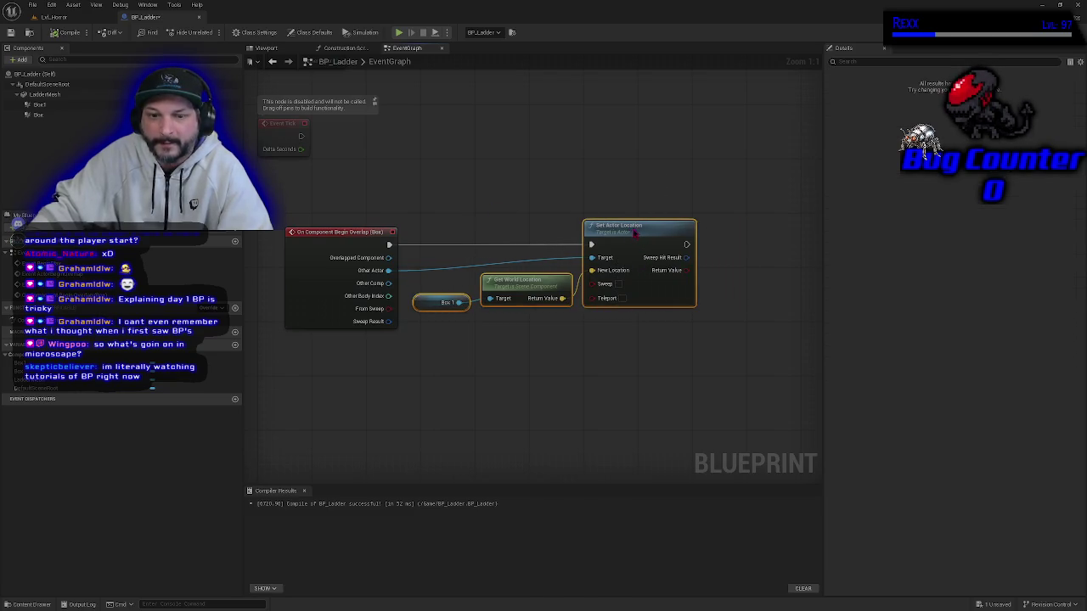
click(617, 363)
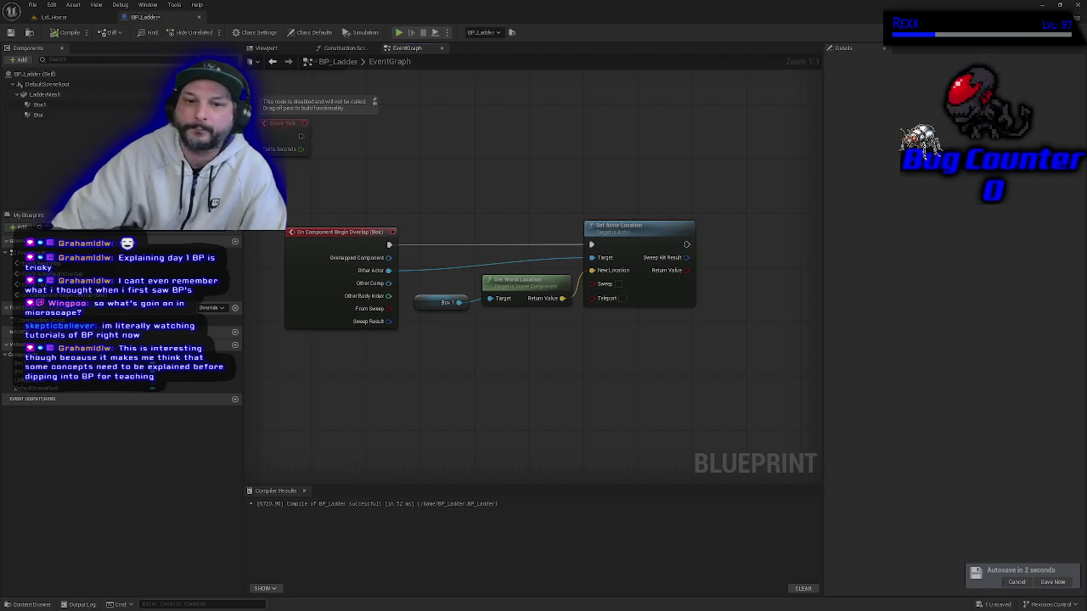
mouse_move(402, 380)
mouse_down()
mouse_move(470, 379)
mouse_move(449, 398)
mouse_up()
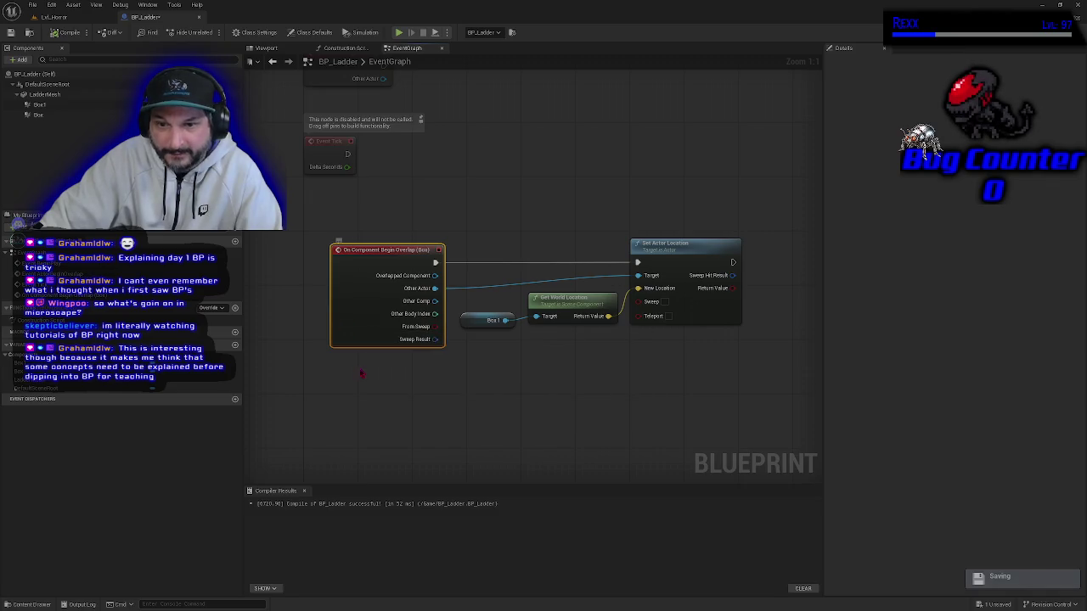
mouse_move(316, 202)
mouse_down()
mouse_move(776, 436)
mouse_move(777, 451)
mouse_up()
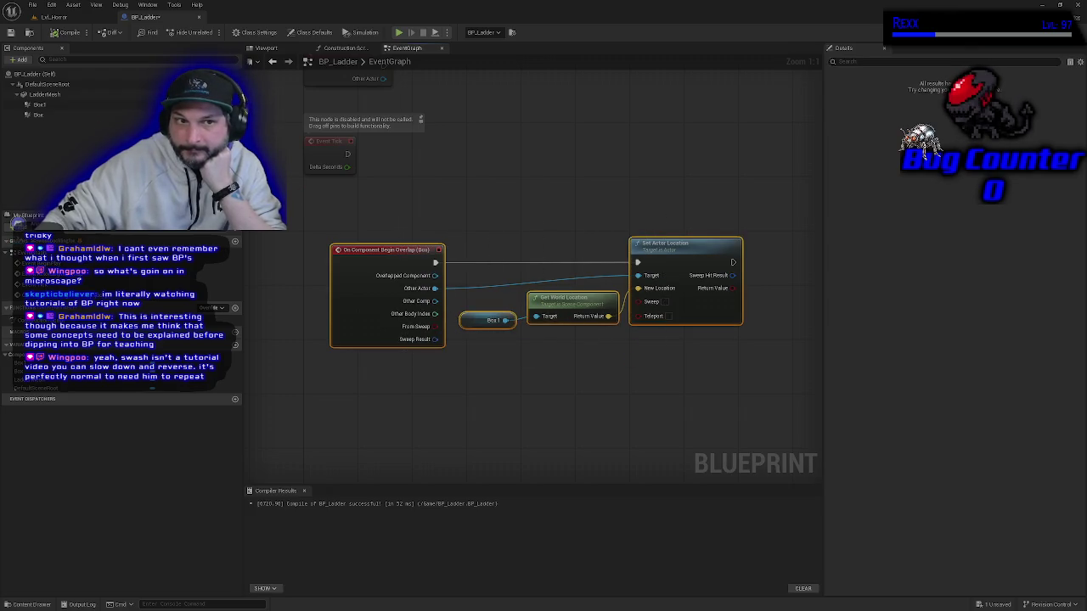
click(68, 33)
Compile the ladder blueprint and play-test the horror level twice.
click(10, 32)
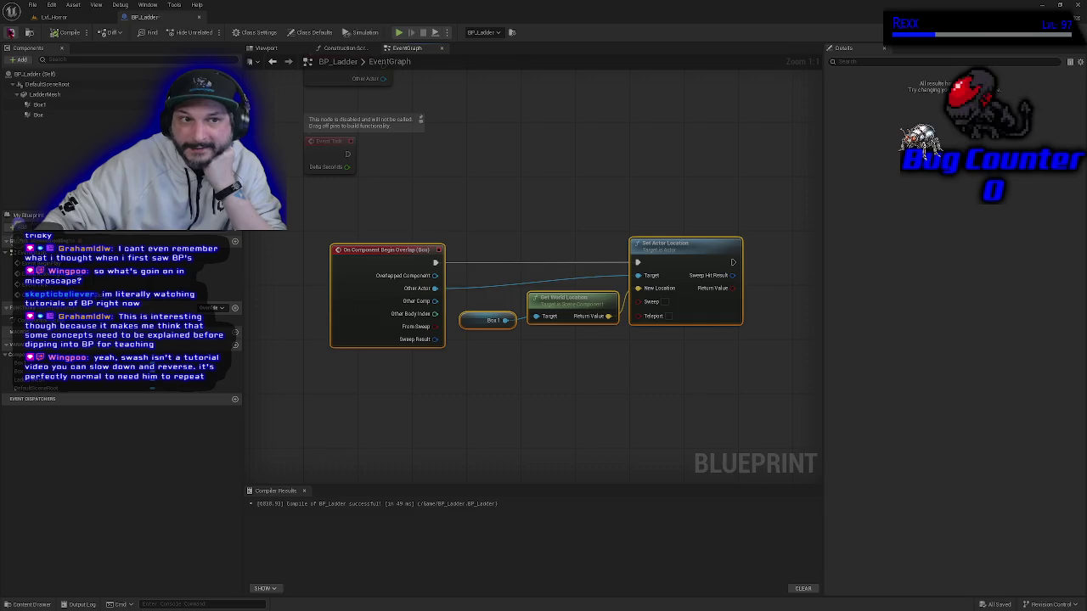
click(65, 19)
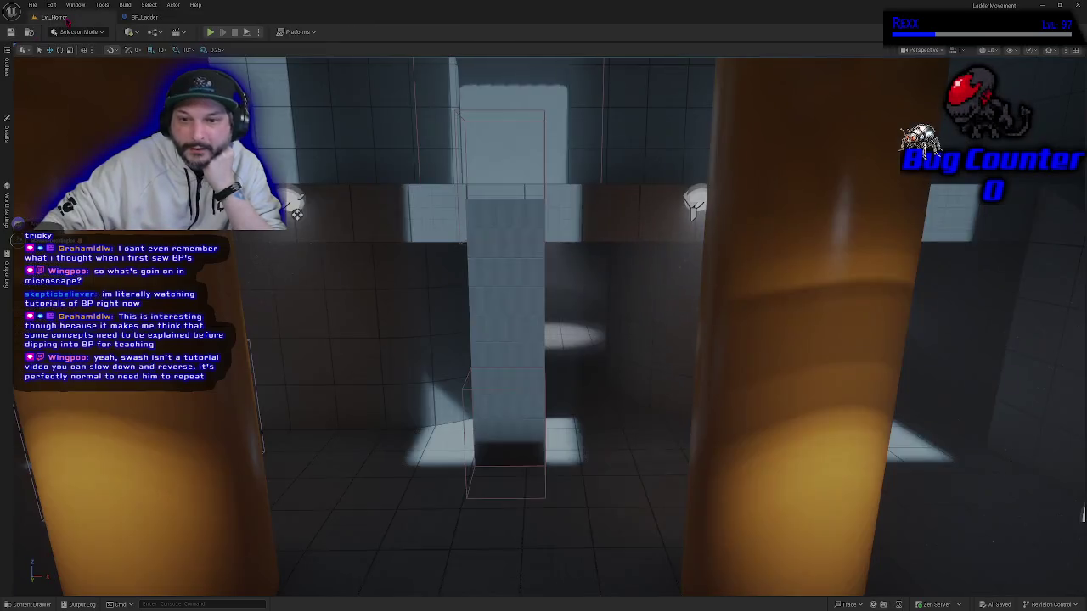
click(211, 32)
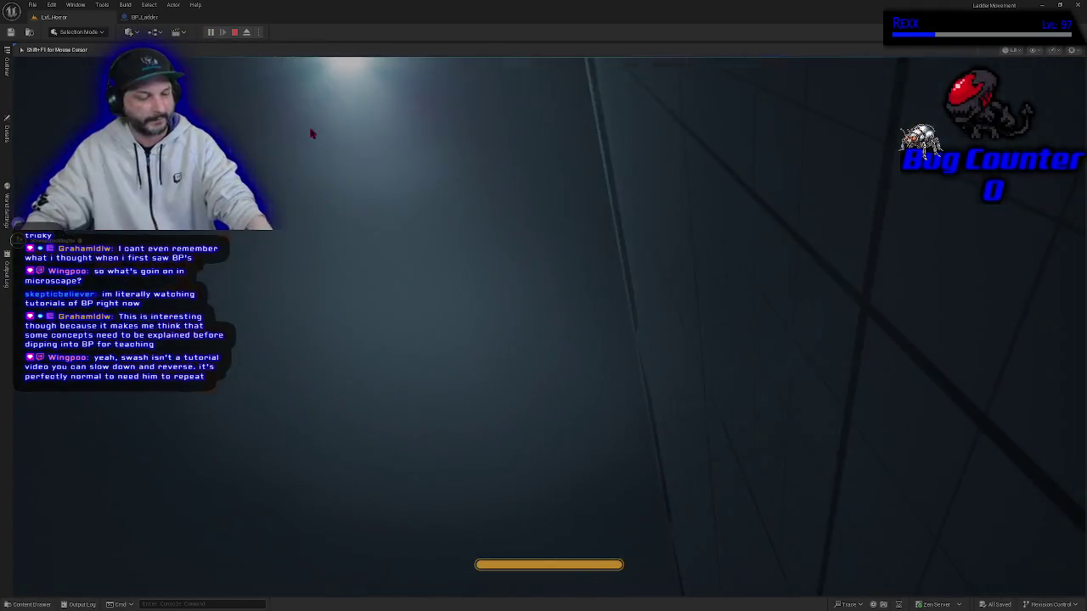
click(235, 32)
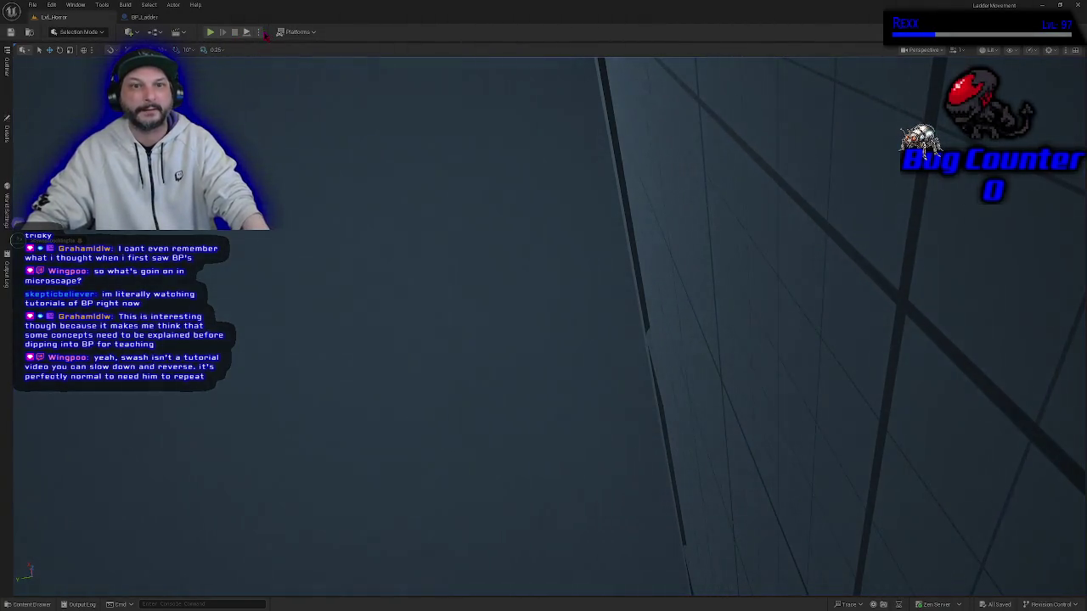
click(258, 32)
click(285, 157)
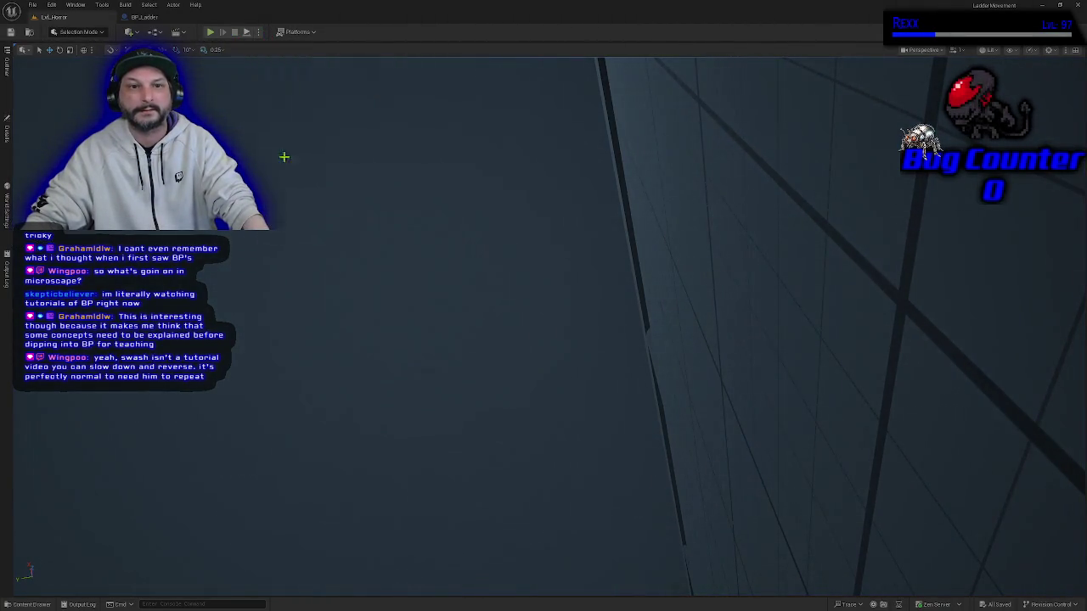
click(212, 32)
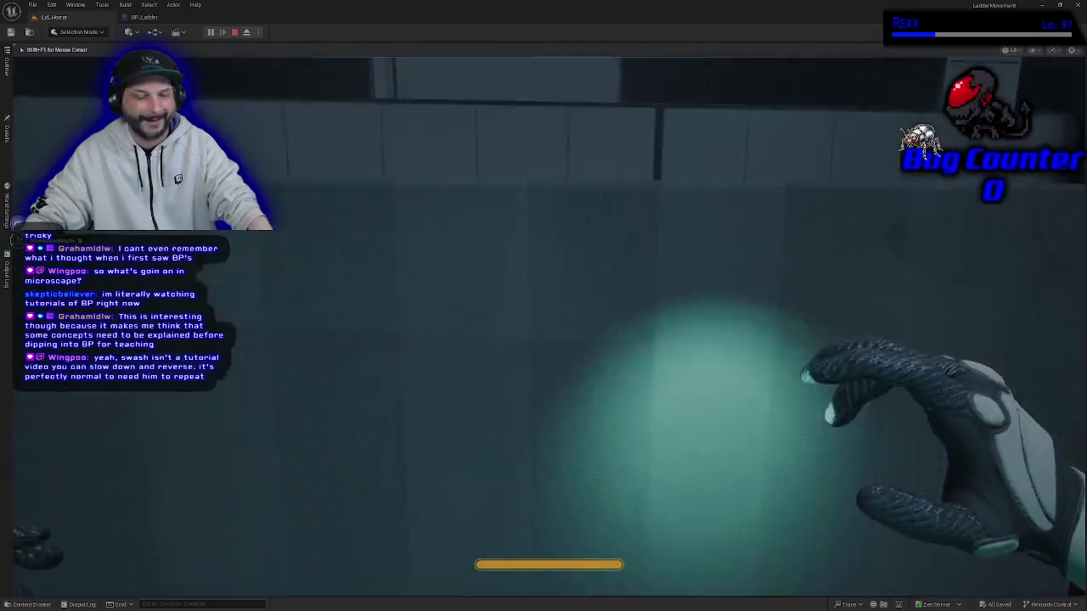
key(Escape)
Select the ladder actor in the level and view BP_Ladder's Viewport with both trigger boxes.
drag(489, 414, 490, 414)
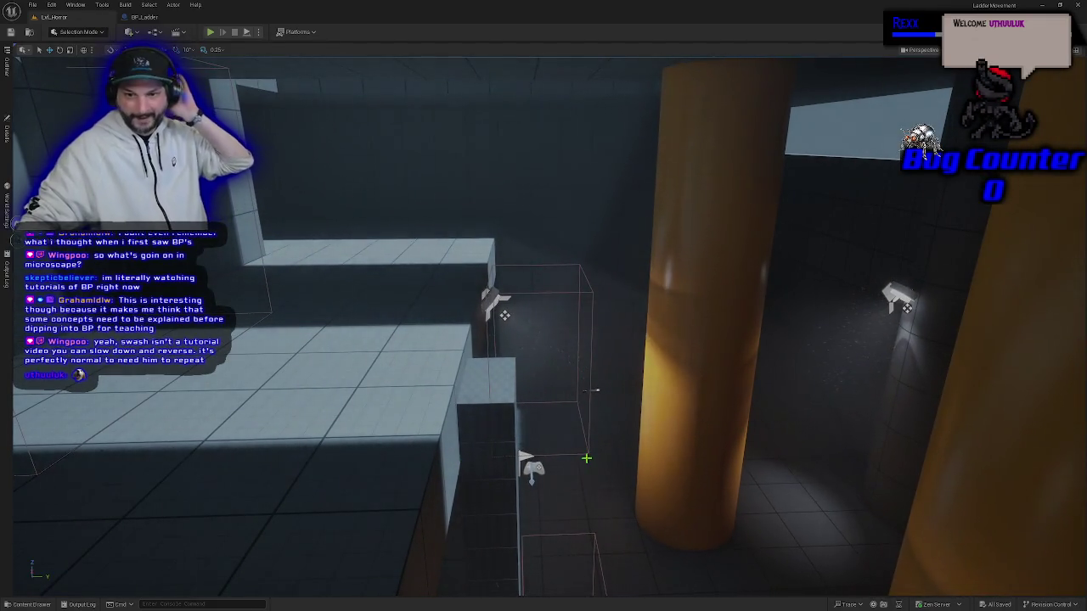
click(592, 375)
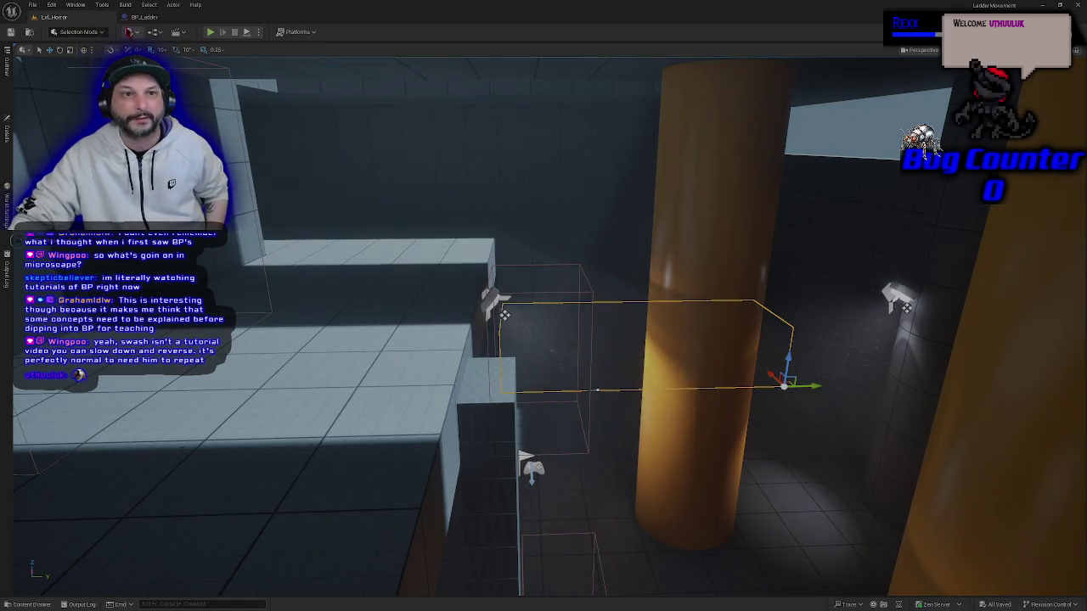
click(144, 17)
click(266, 48)
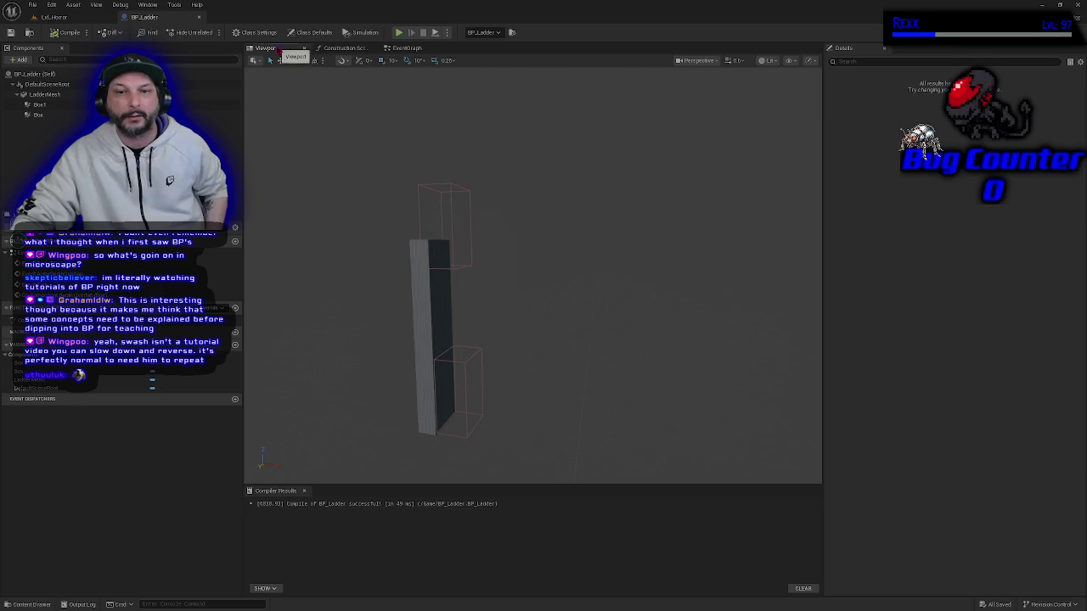
Raise the upper Box1 trigger to about Z 180, above the ladder's top.
mouse_move(481, 397)
mouse_down()
mouse_move(442, 396)
mouse_move(480, 397)
mouse_up()
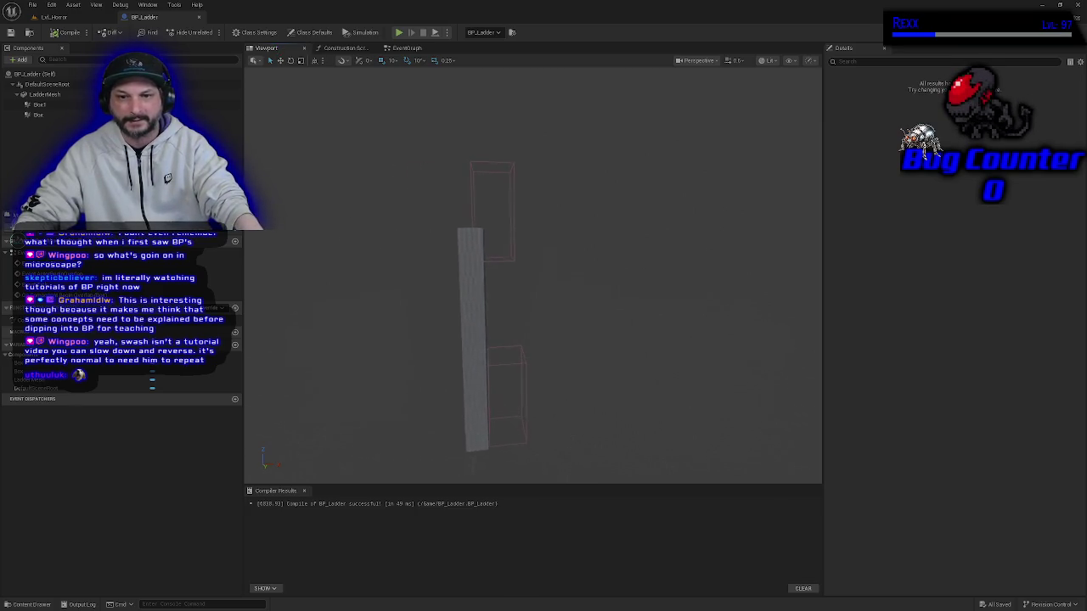
click(510, 261)
key(e)
key(w)
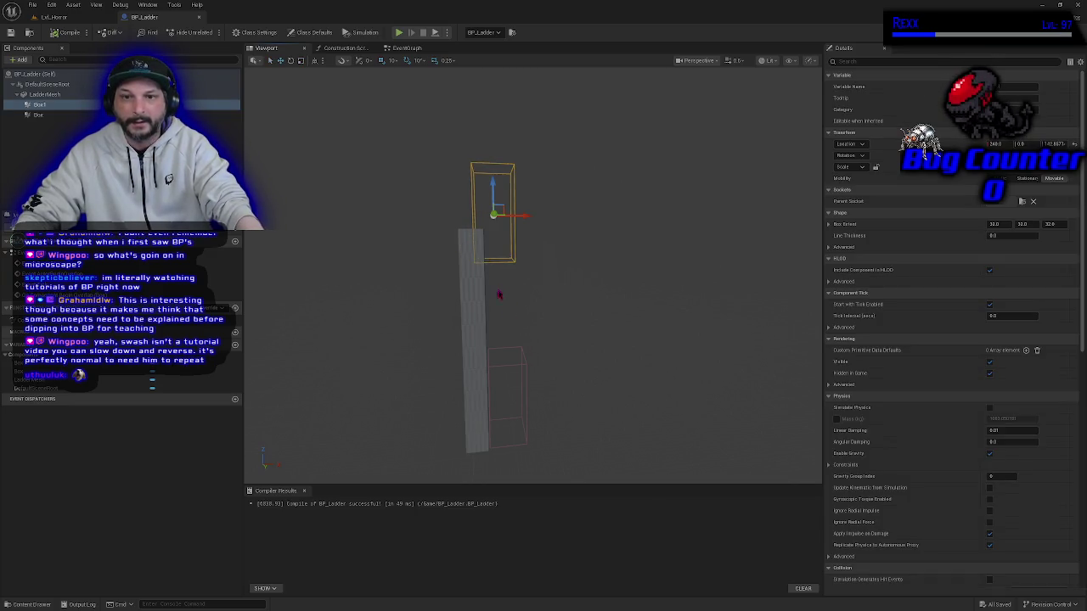
mouse_move(492, 193)
mouse_down()
mouse_move(493, 158)
mouse_move(501, 182)
mouse_move(477, 182)
mouse_up()
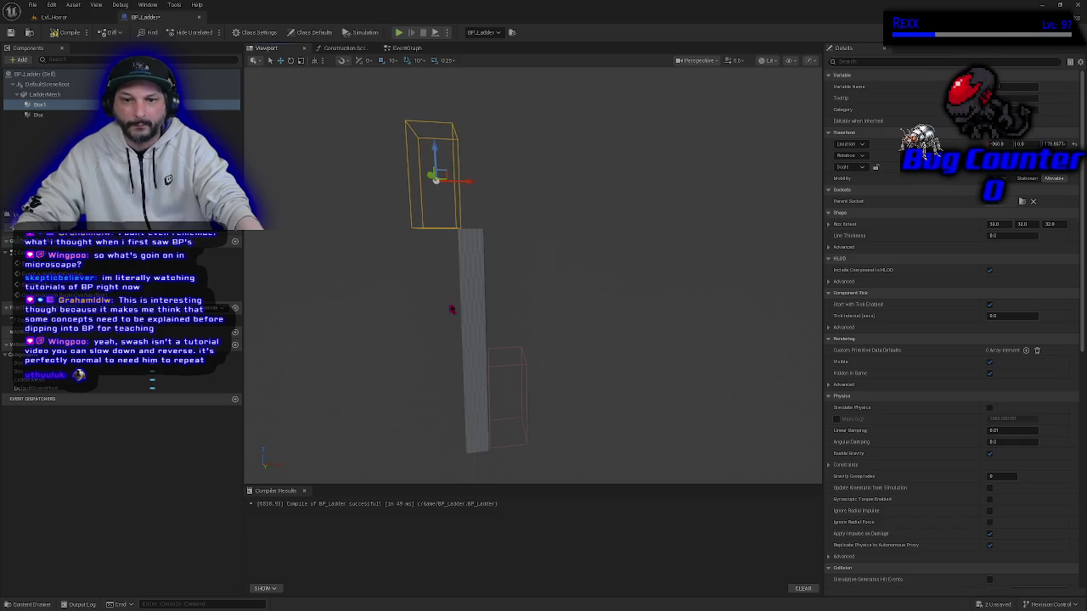
mouse_move(439, 308)
mouse_down()
mouse_move(421, 295)
mouse_move(408, 307)
mouse_up()
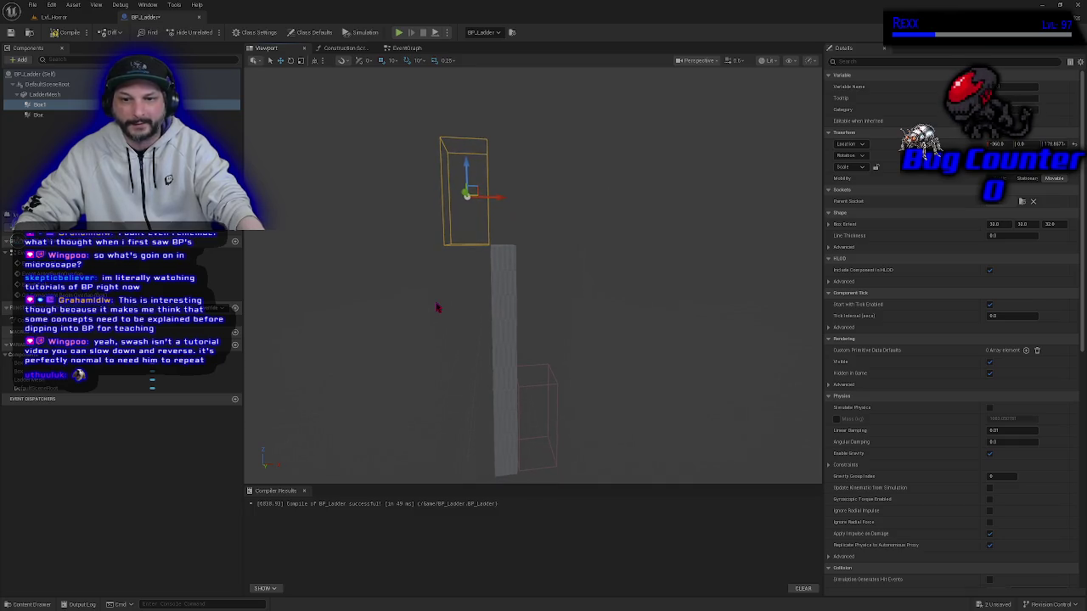
Compile and save BP_Ladder, then return to the horror level.
click(68, 33)
click(11, 32)
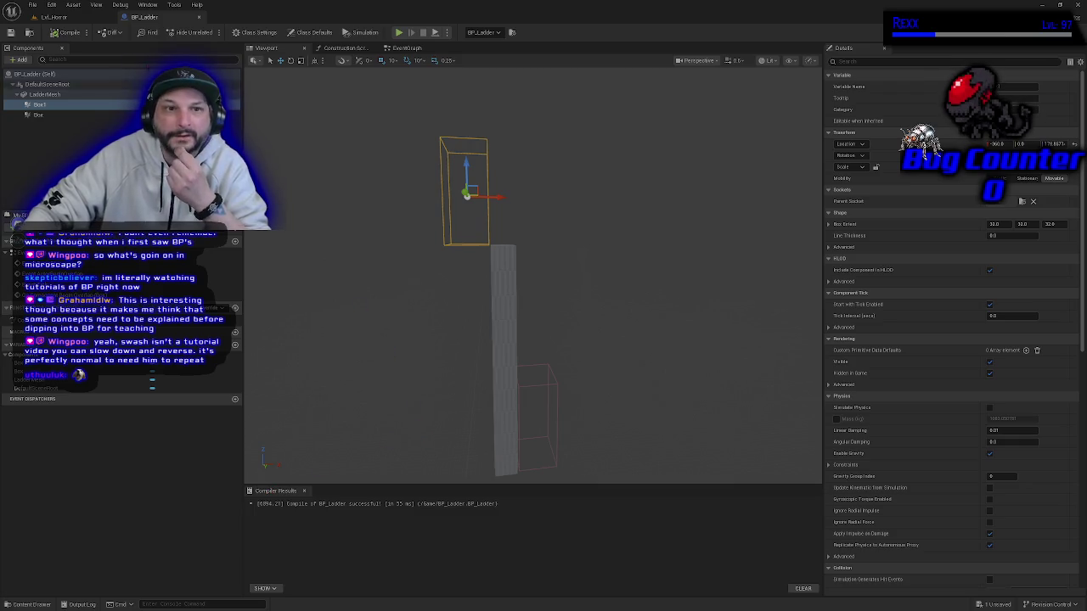
click(81, 17)
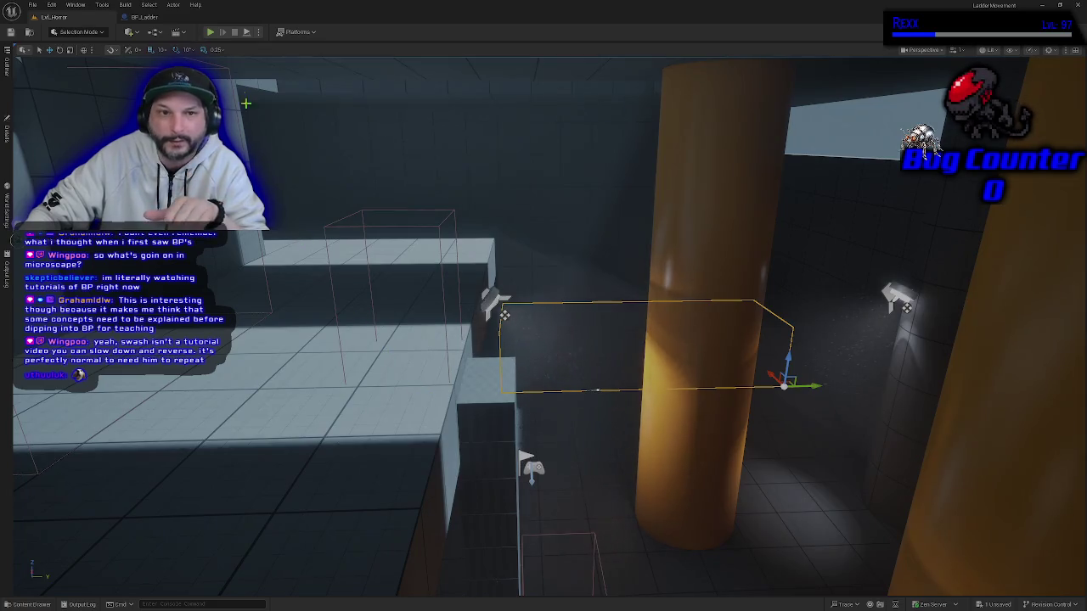
Play-test the level by walking into the ladder, climbing it, stepping off the top, then stopping.
click(211, 32)
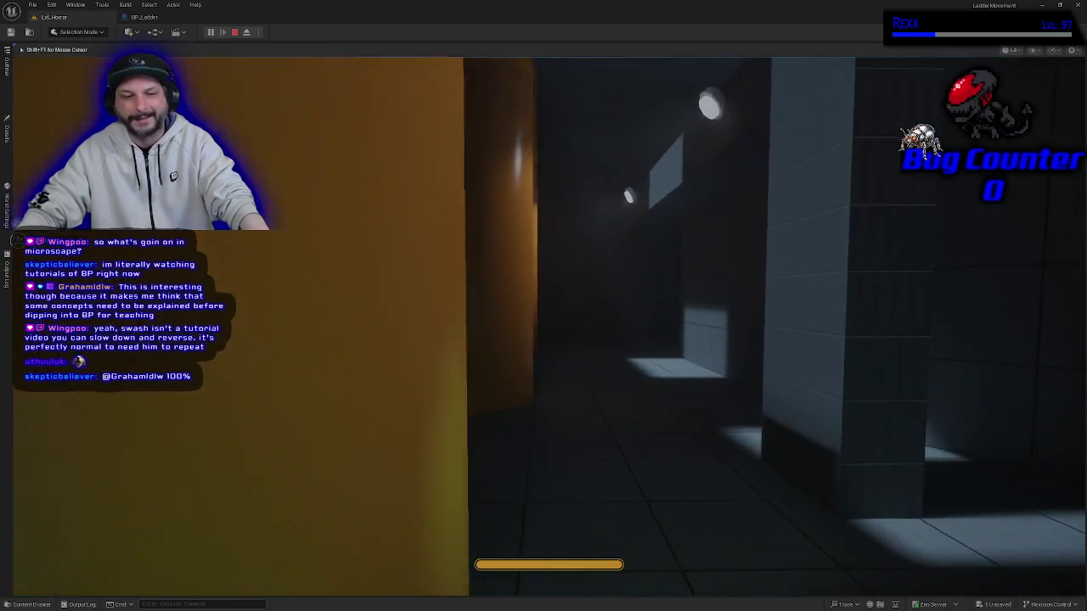
mouse_move(543, 306)
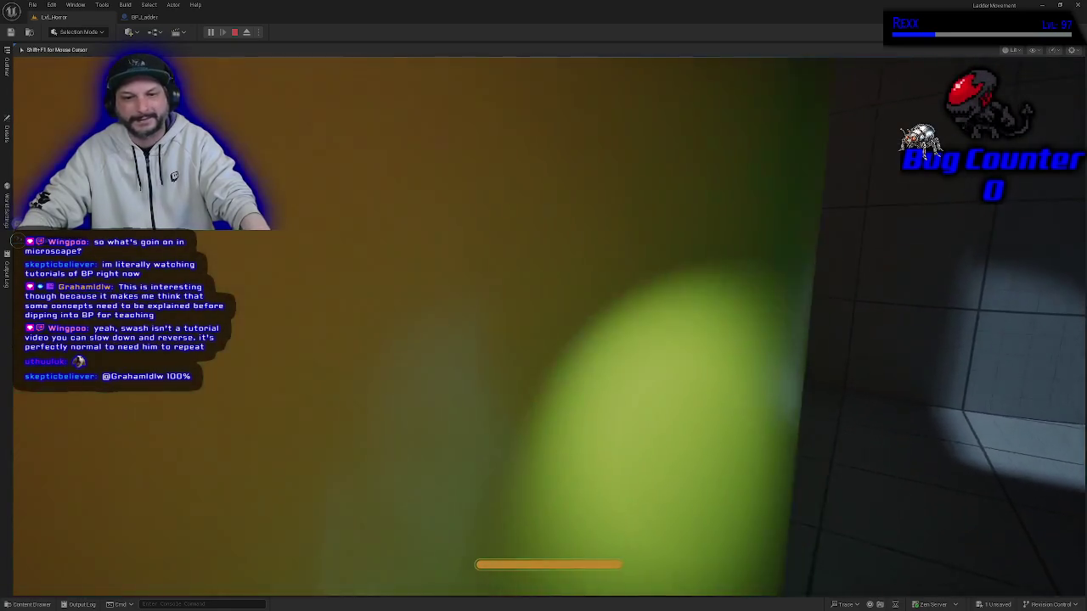
key(w)
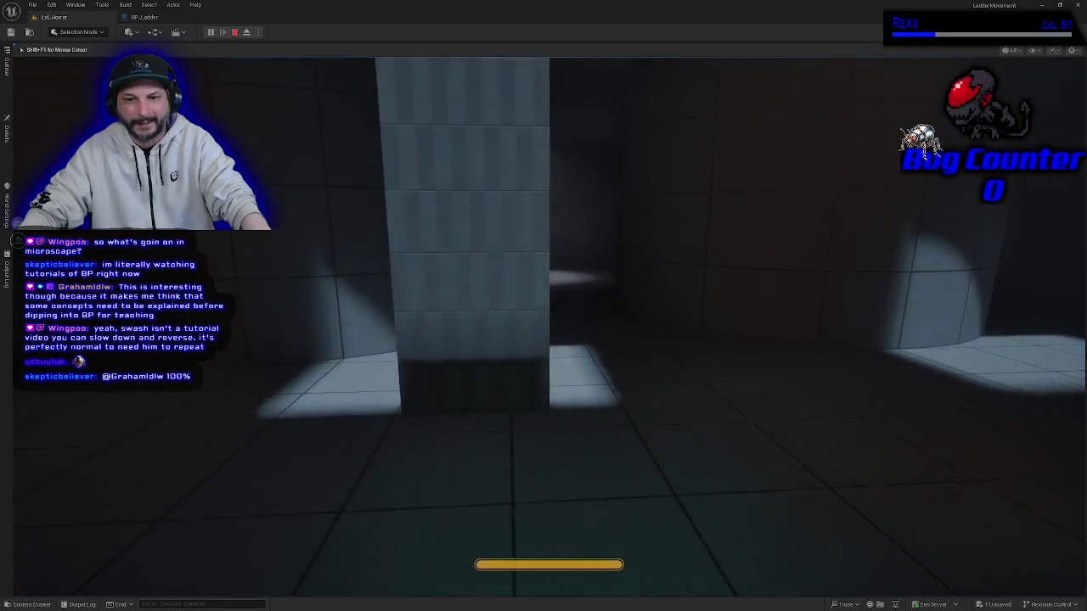
key(s)
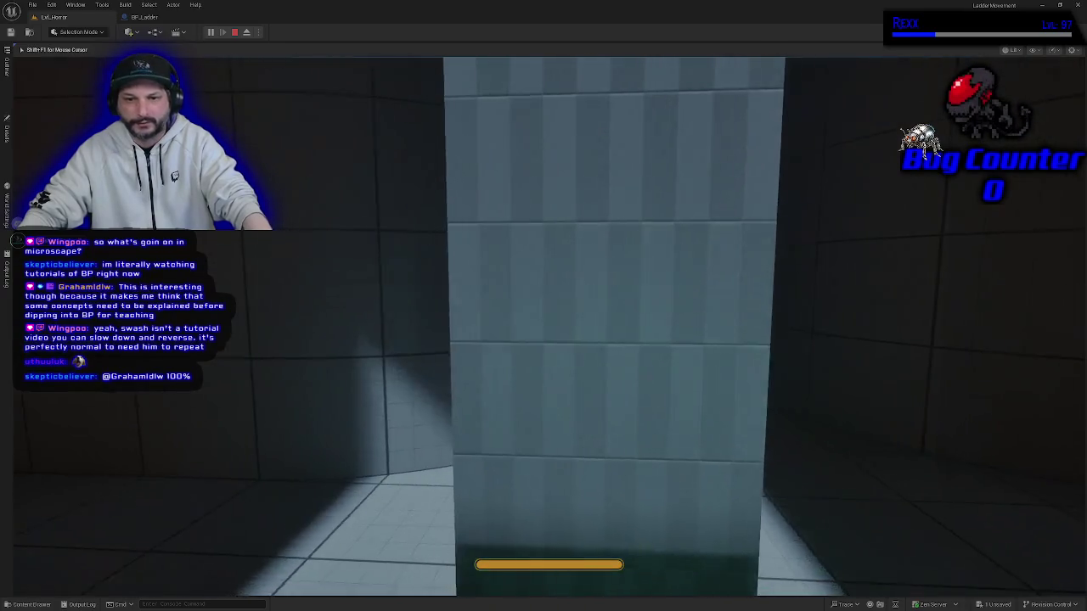
key(a)
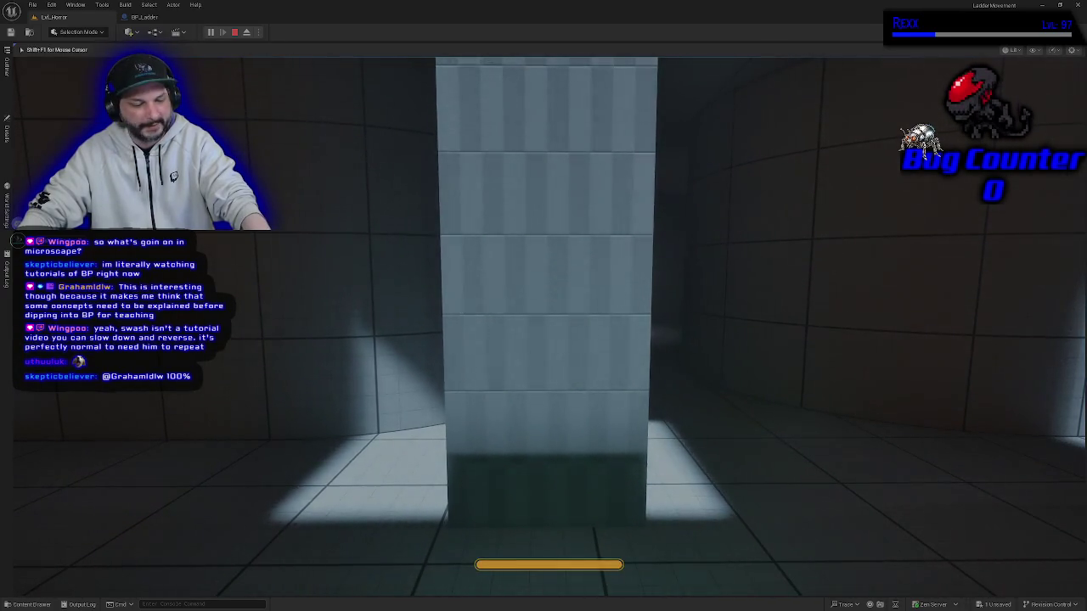
key(w)
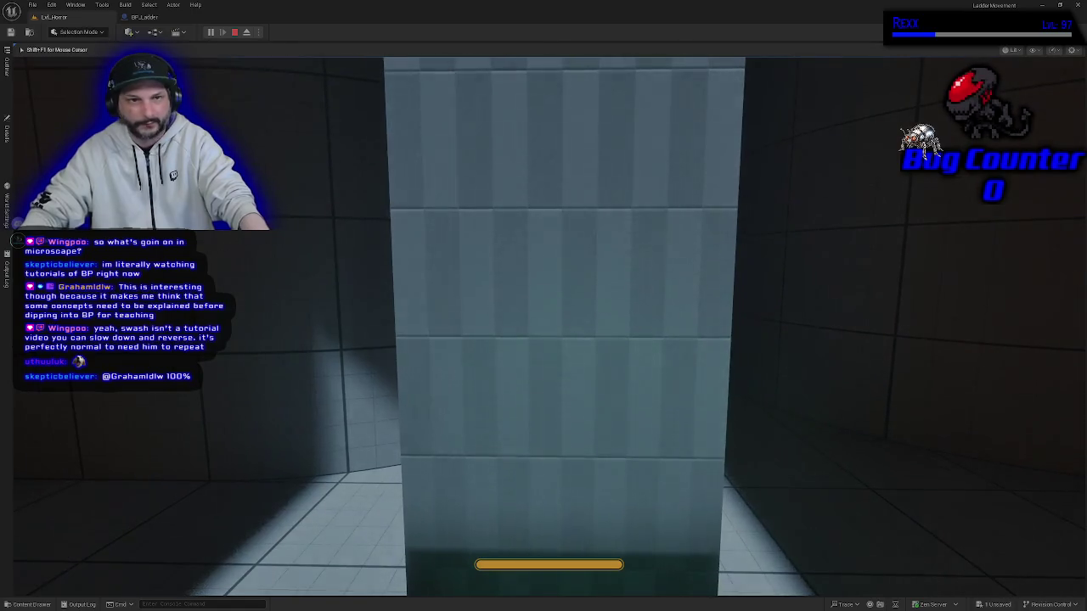
key(d)
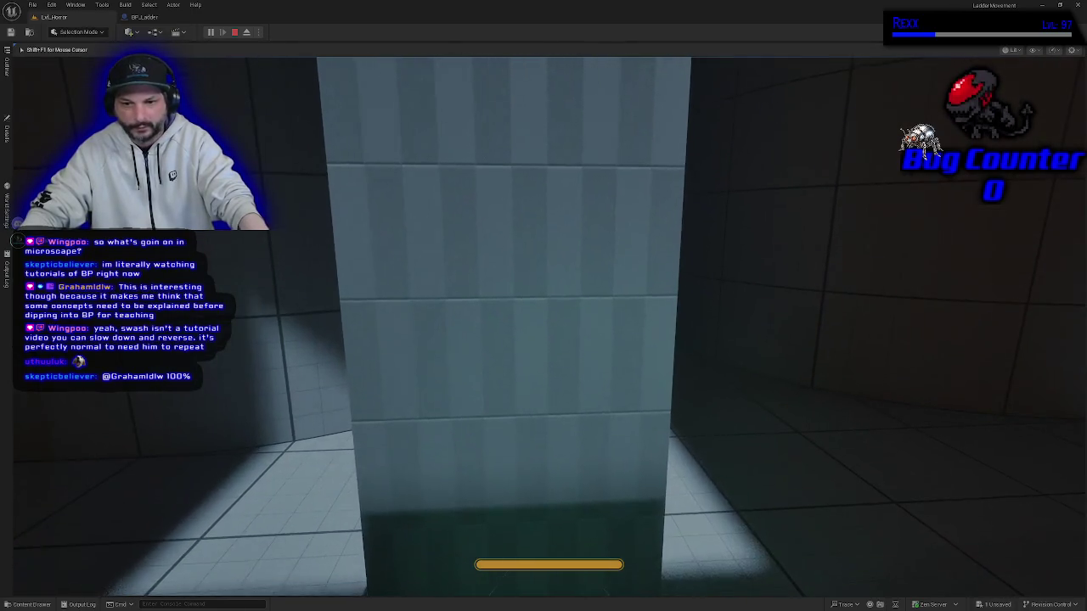
key(w)
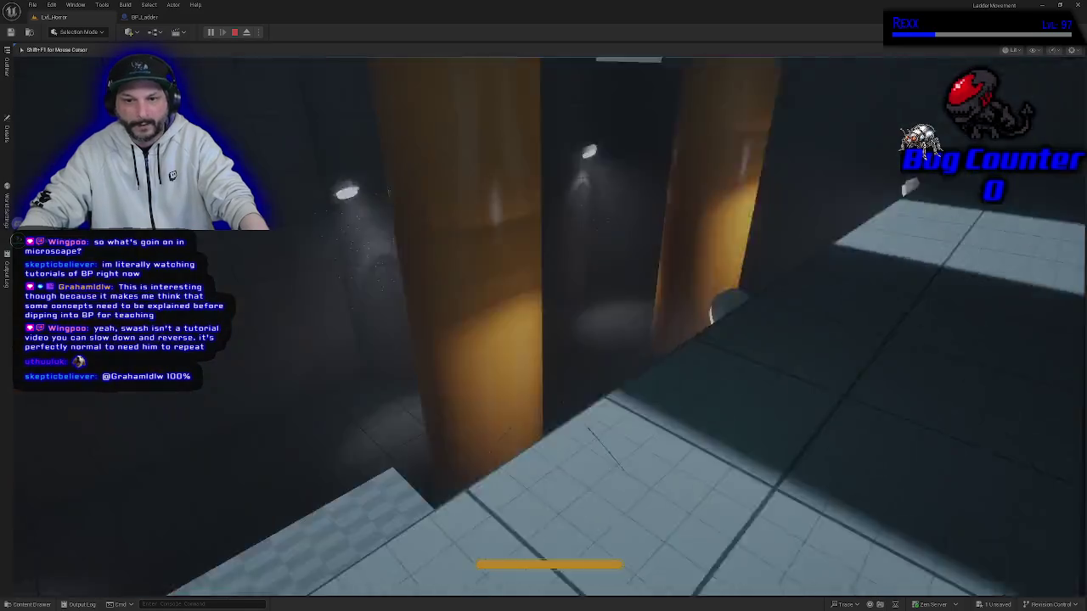
key(w)
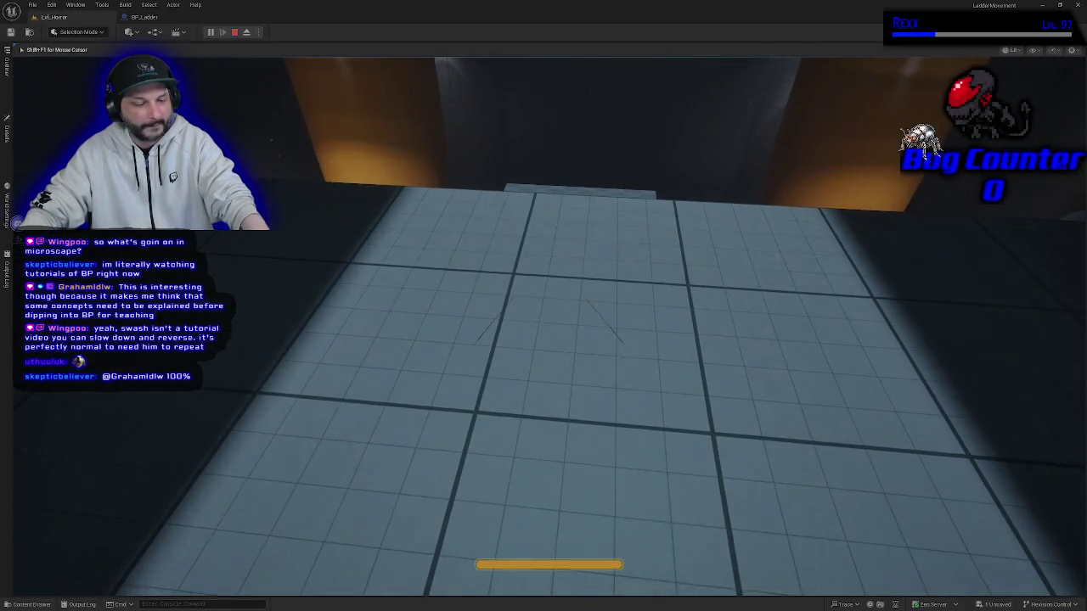
key(Escape)
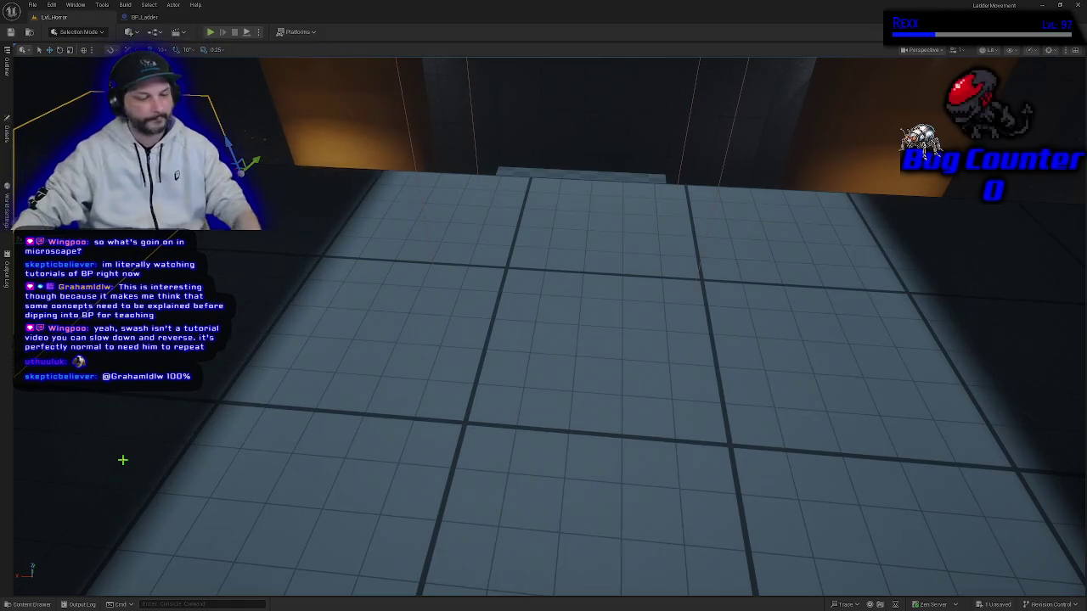
Play-test again, walking and sprinting past the orange and yellow pillars through the tiled rooms.
click(209, 31)
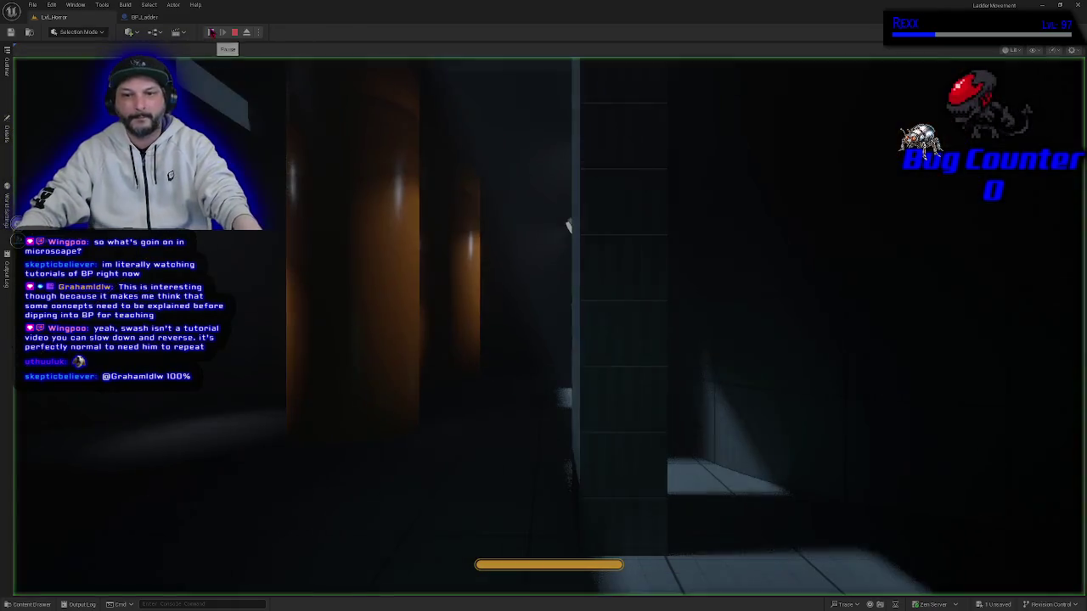
key(w)
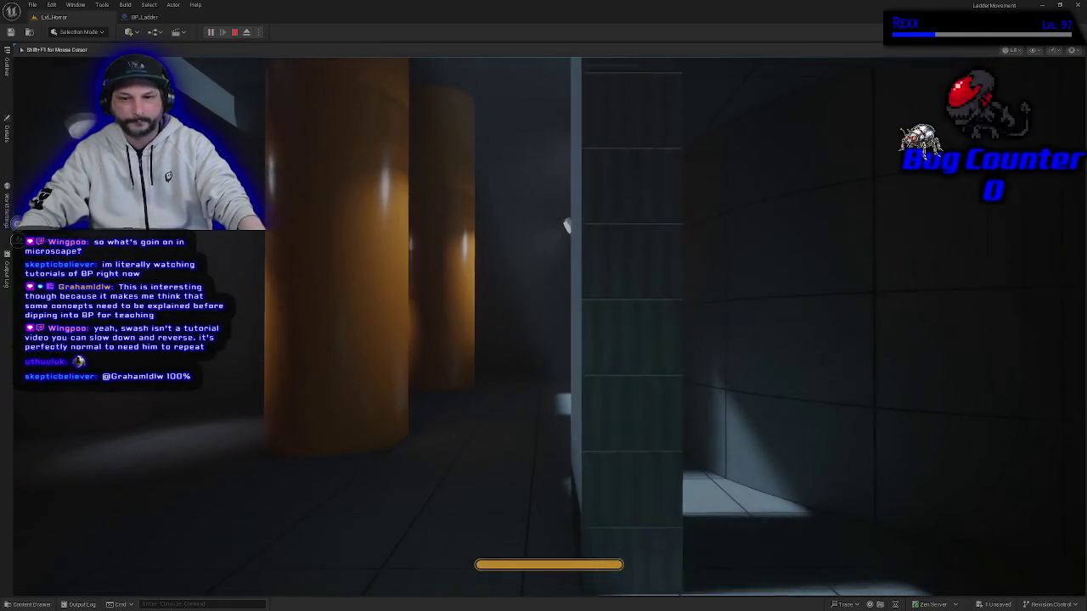
key(w)
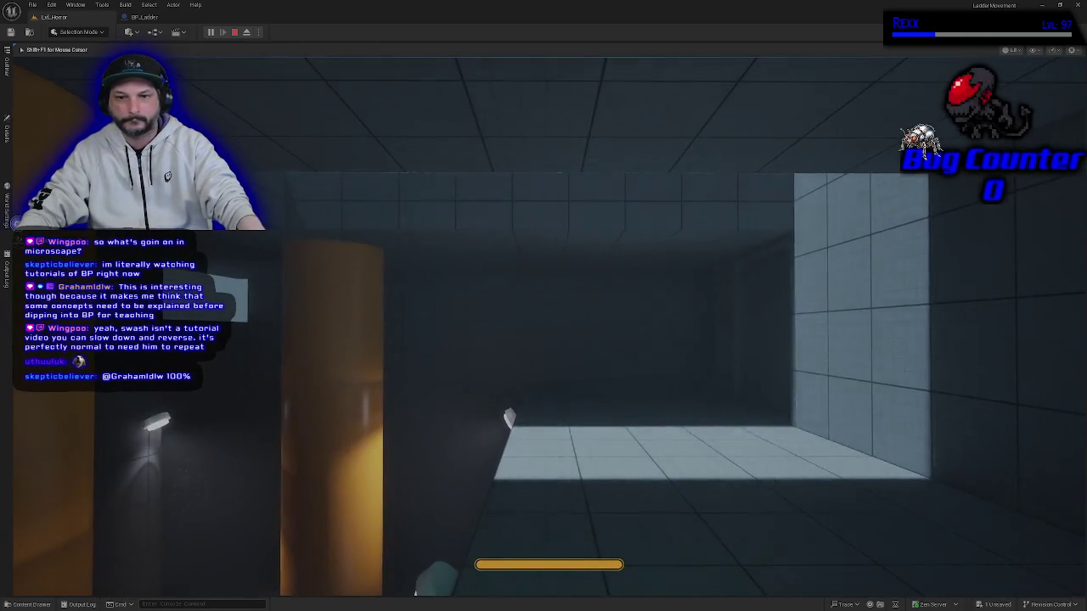
key(w)
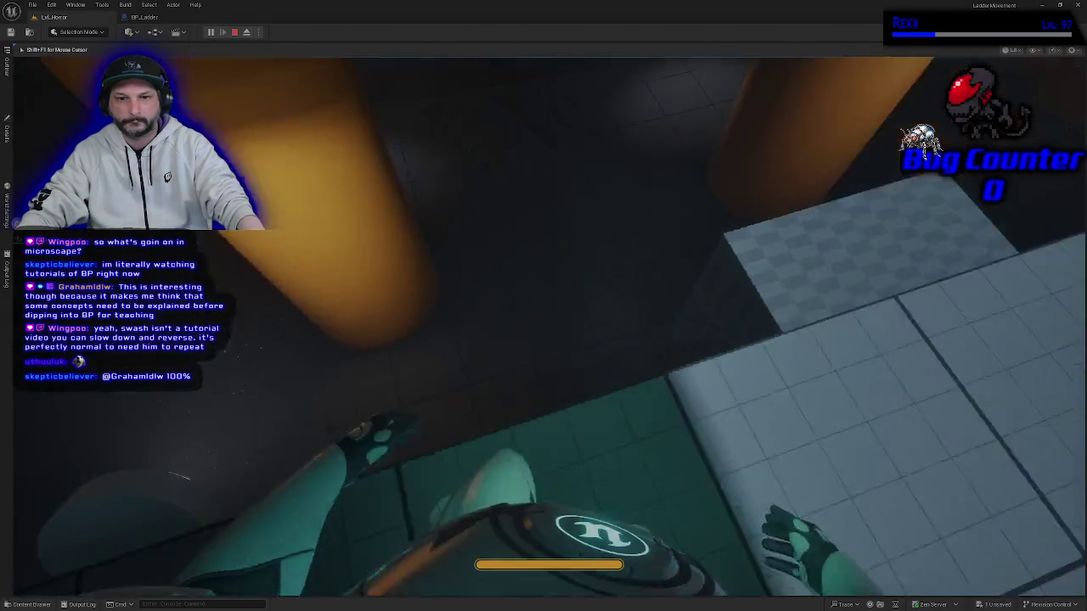
key(w)
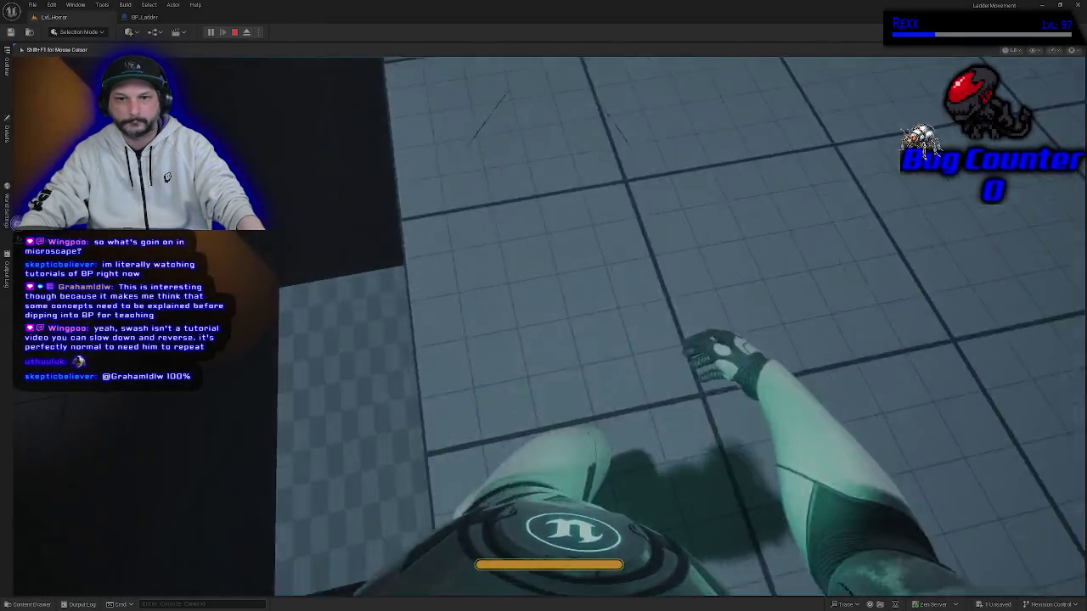
key(w)
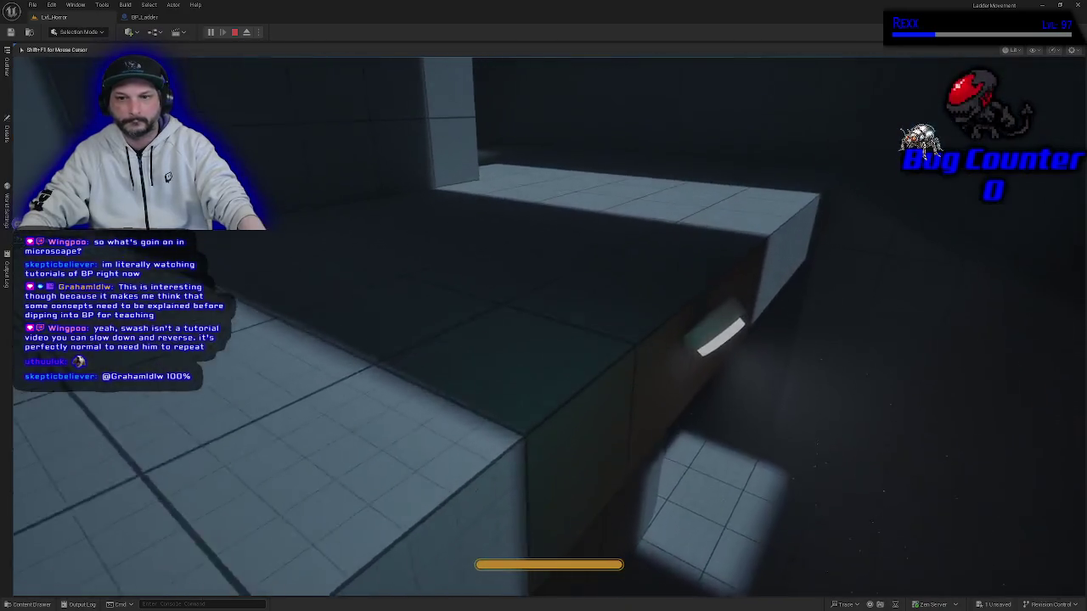
key(w)
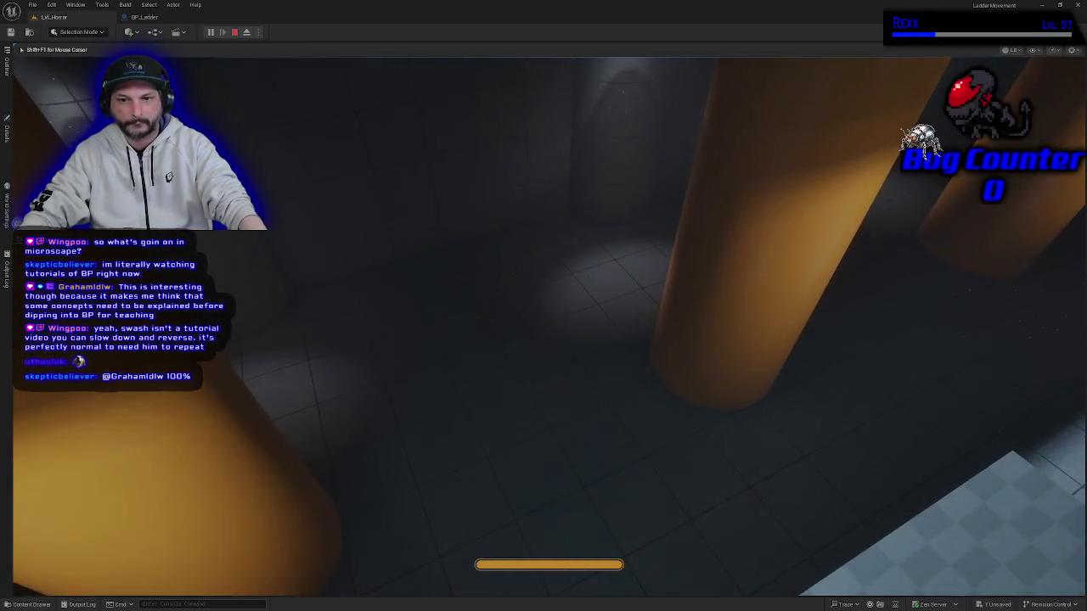
key(w)
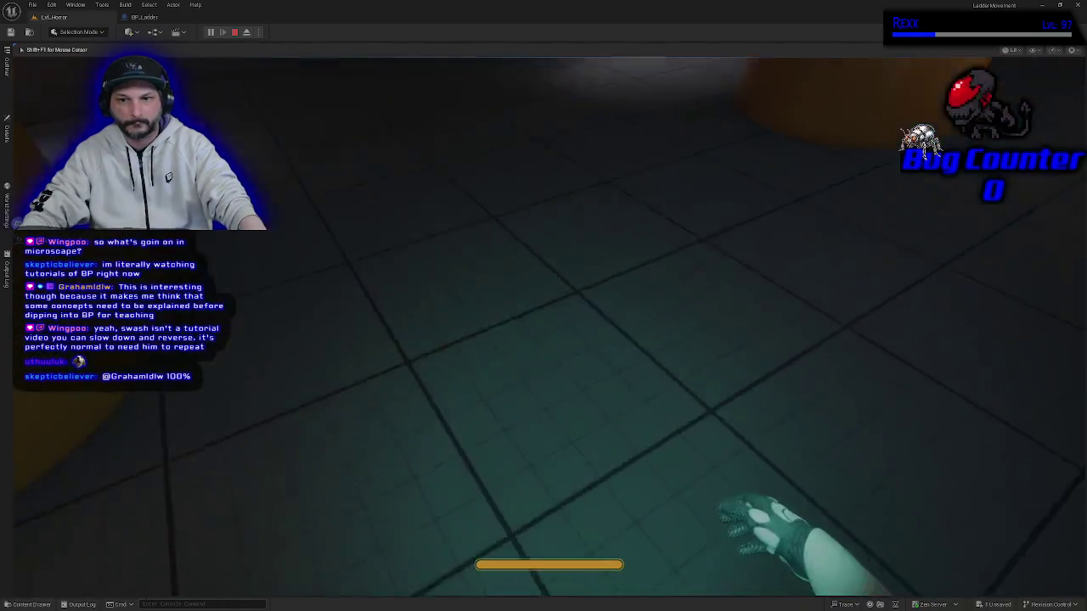
key(w)
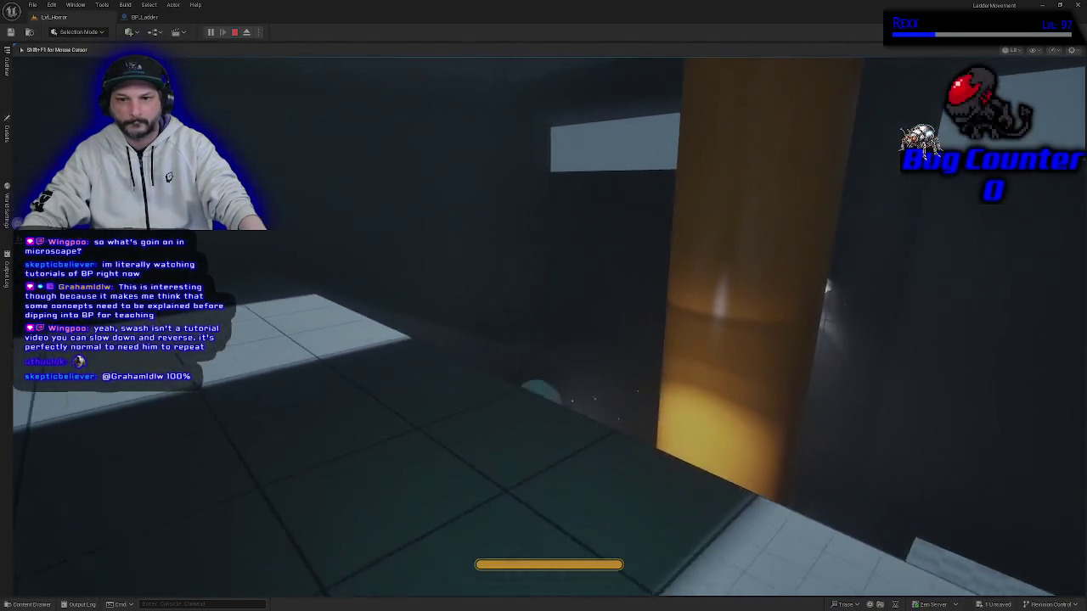
key(w)
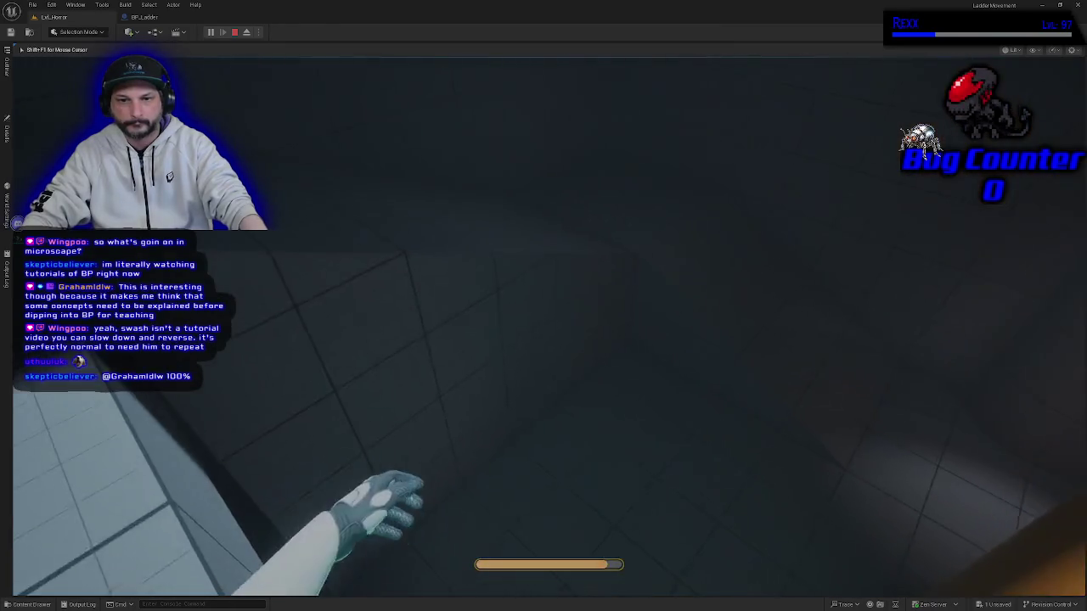
key(shift+w)
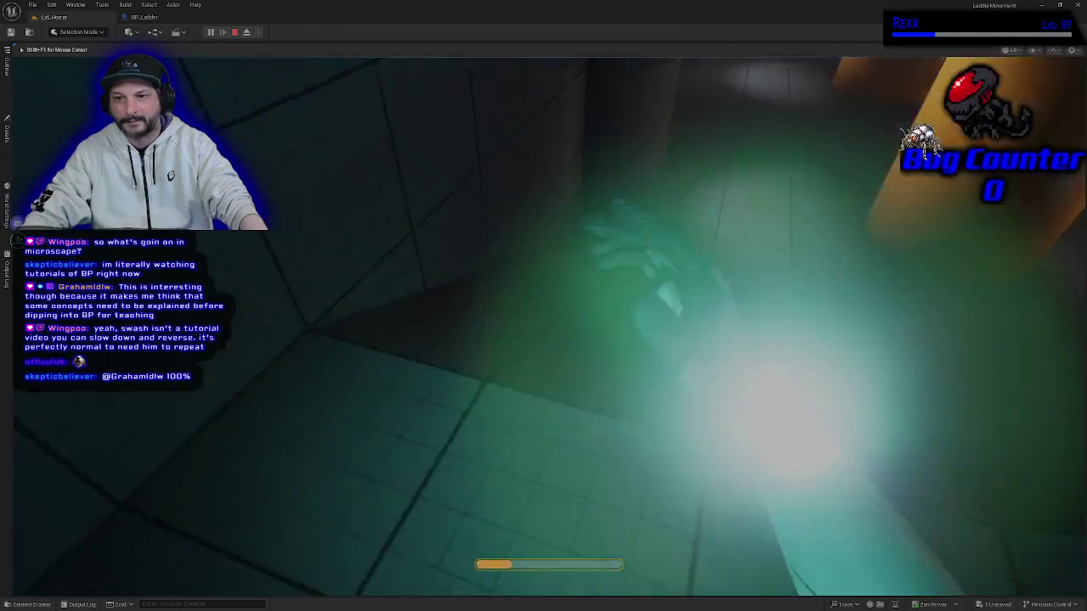
key(a)
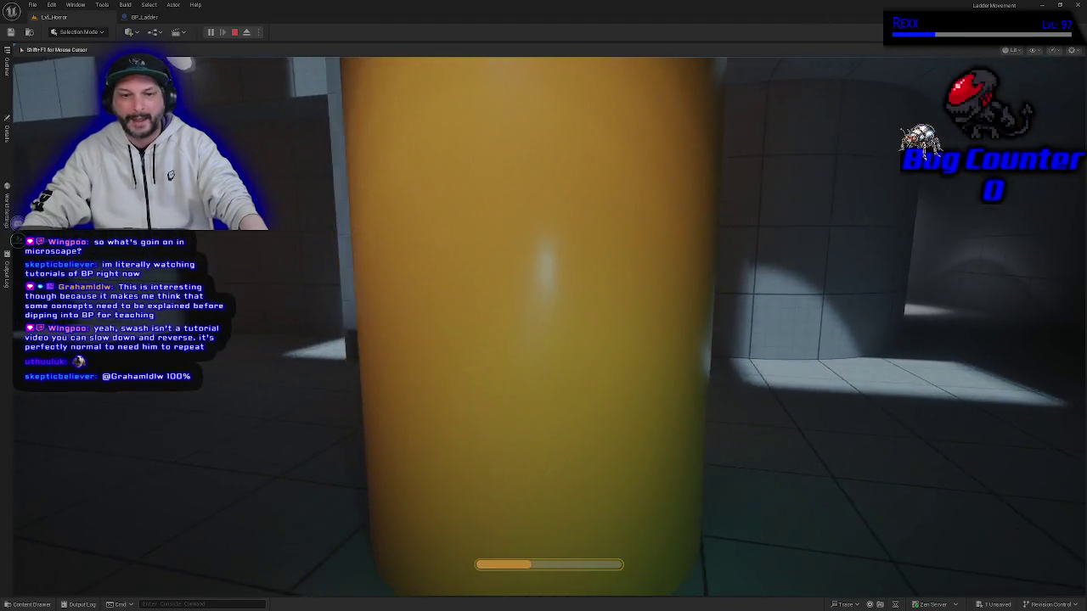
key(w)
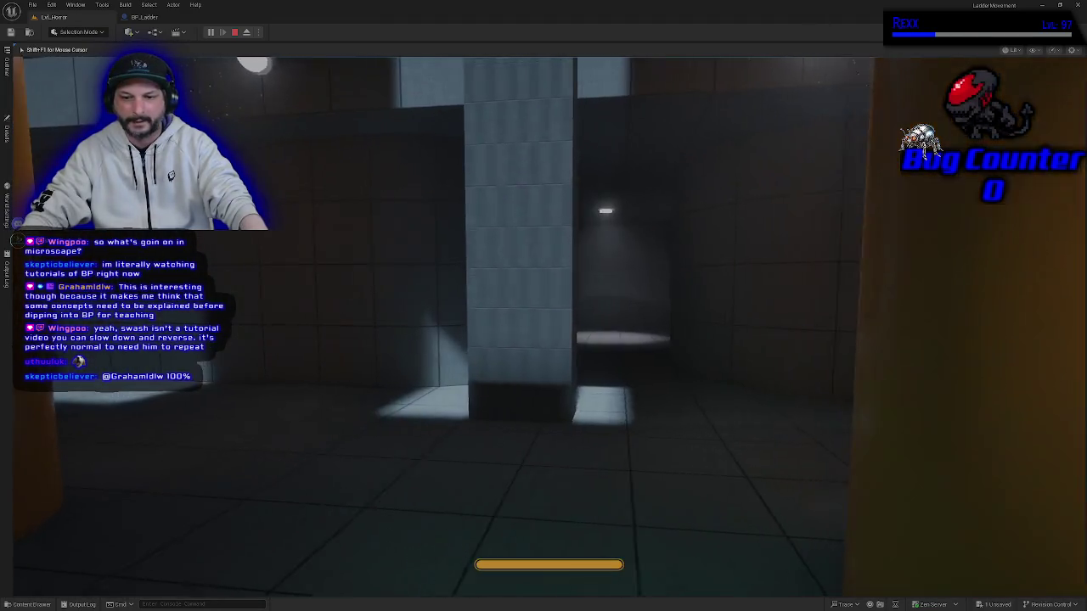
key(w)
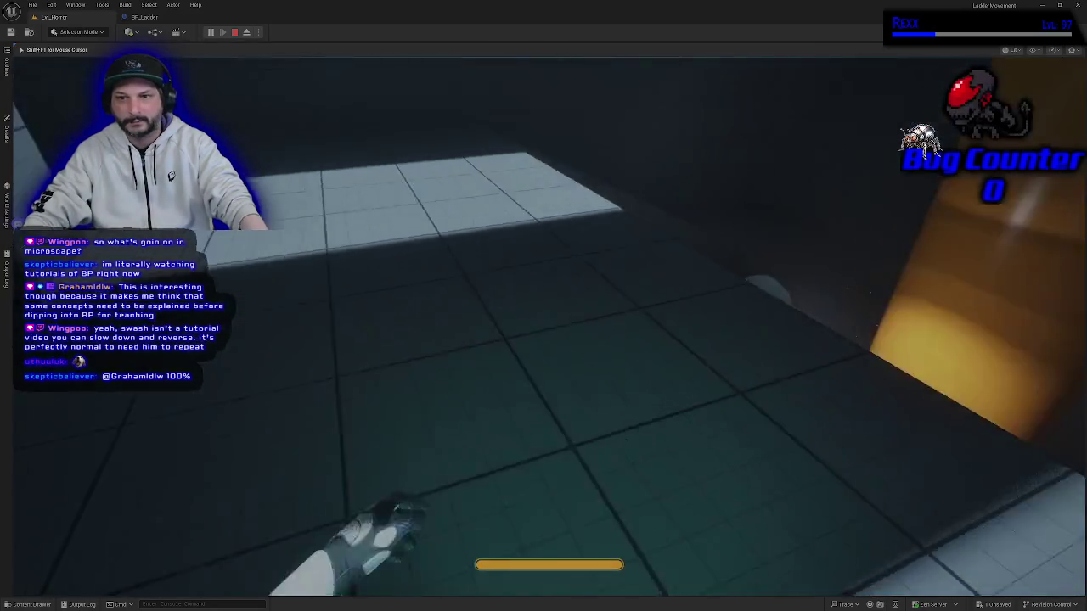
key(shift+w)
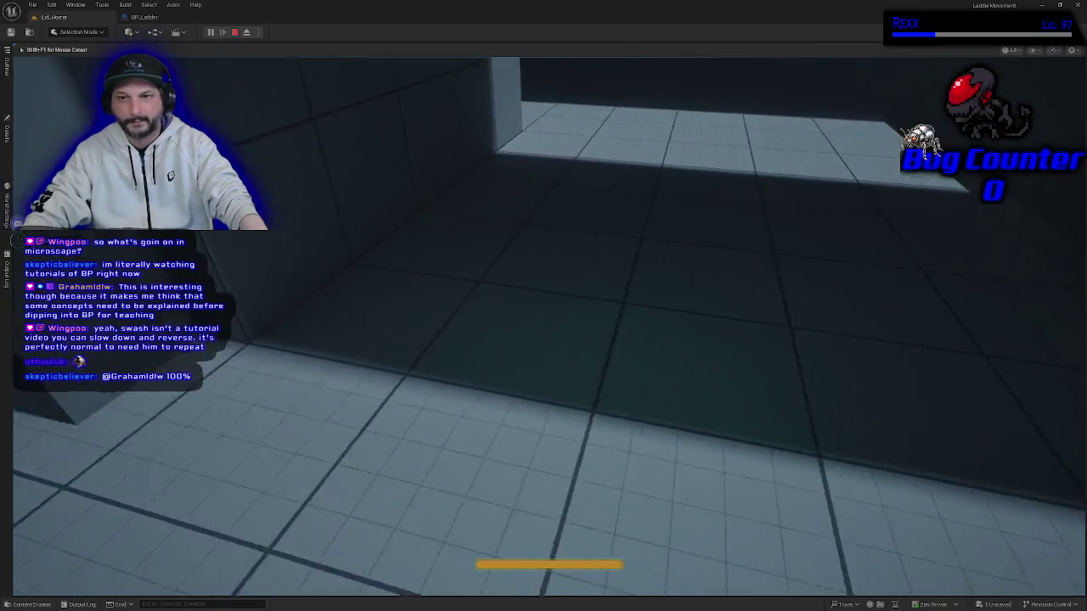
key(shift+w)
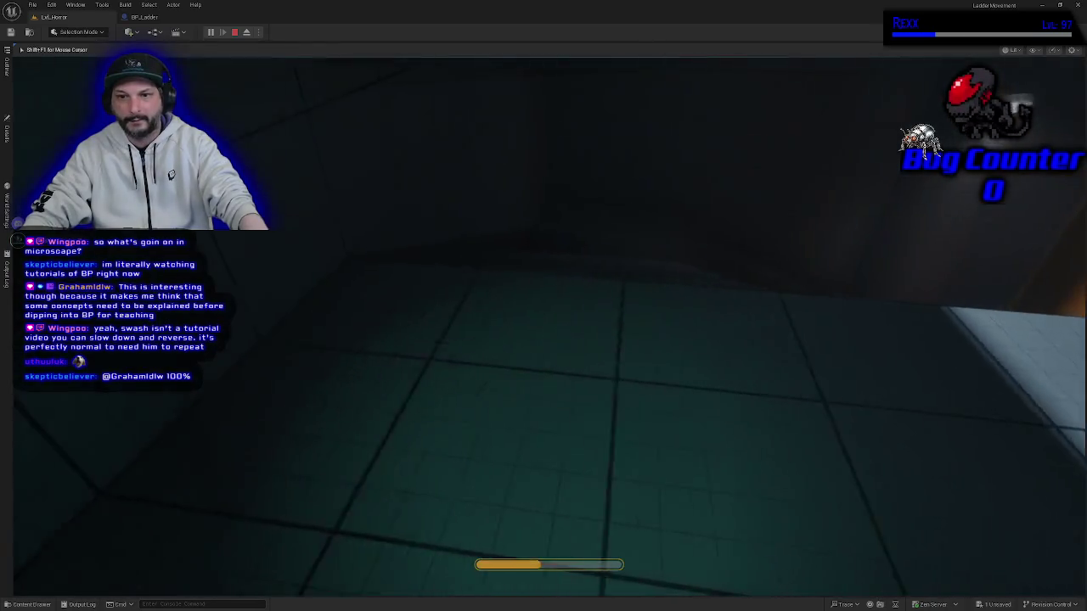
key(shift+w)
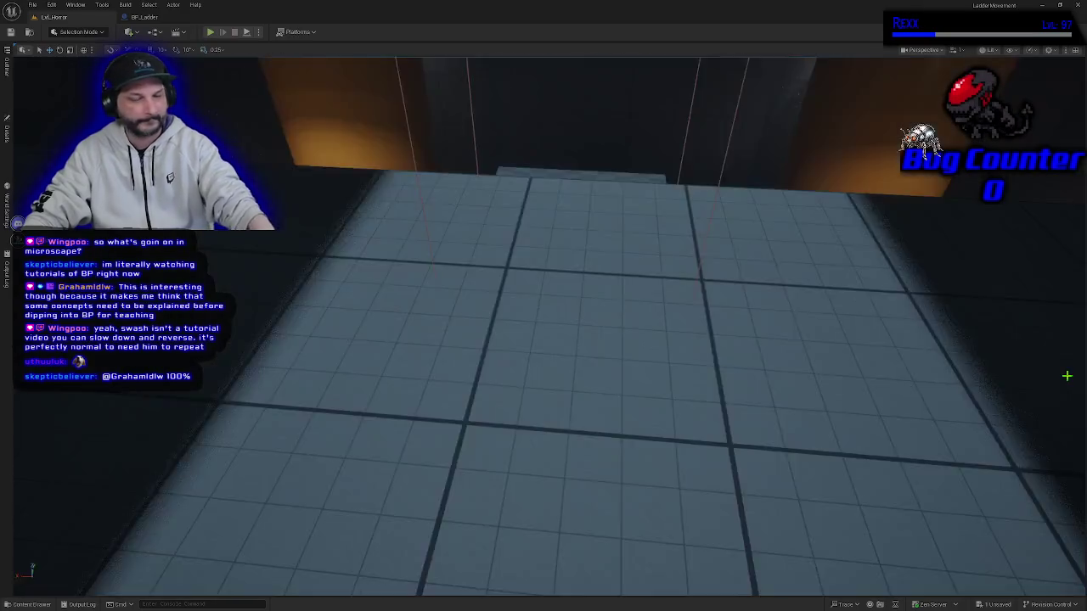
Stop the play session and bring up BP_Ladder's event graph.
key(Escape)
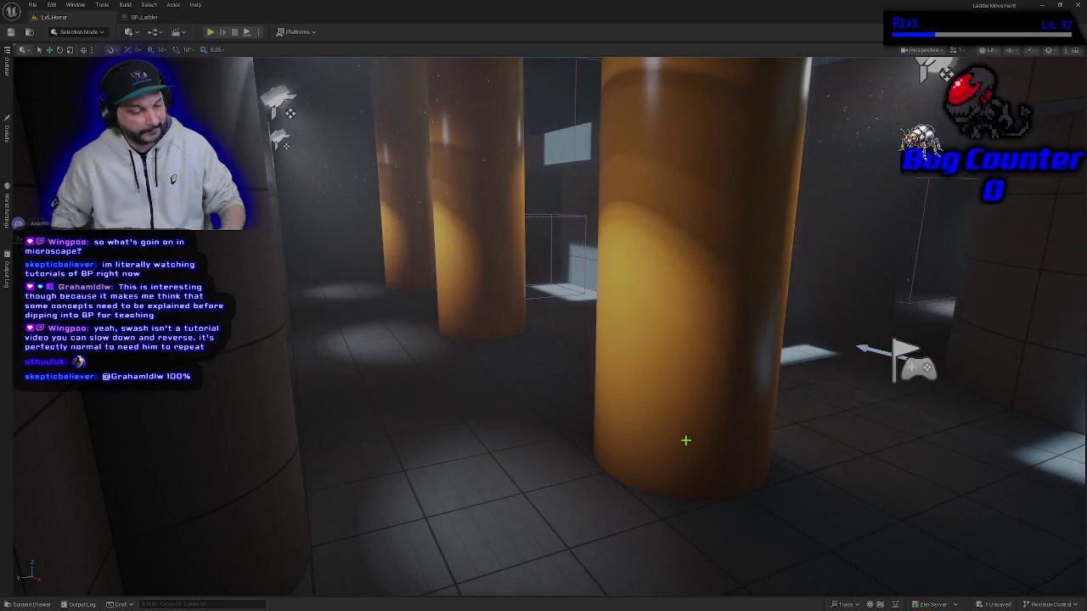
click(144, 17)
click(406, 48)
mouse_move(479, 431)
mouse_down()
mouse_move(461, 357)
mouse_move(434, 339)
mouse_up()
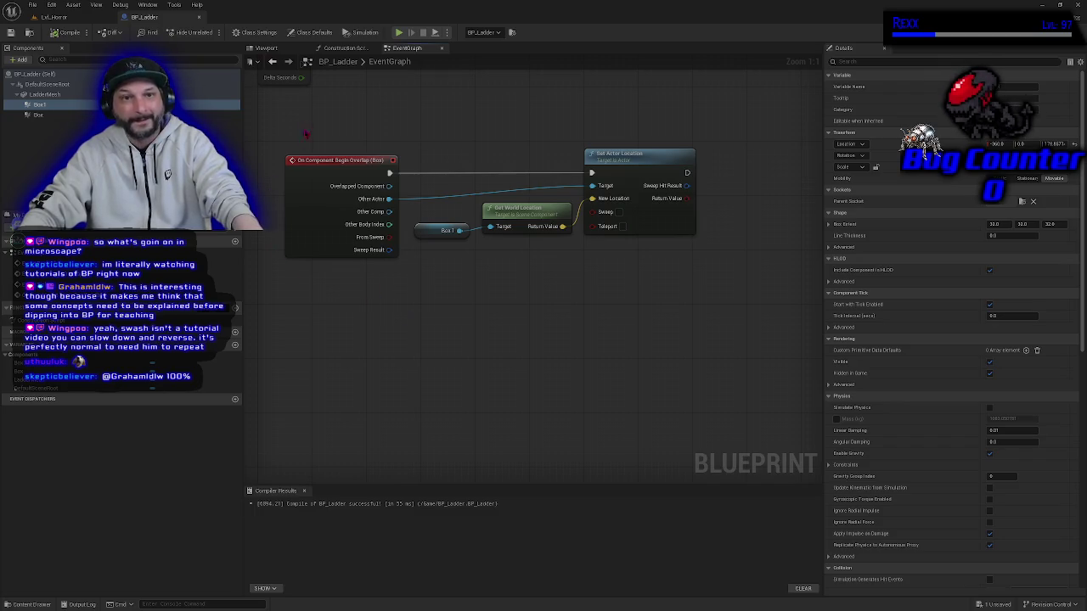
Add an On Component Begin Overlap event for the Box1 component.
click(267, 47)
click(51, 105)
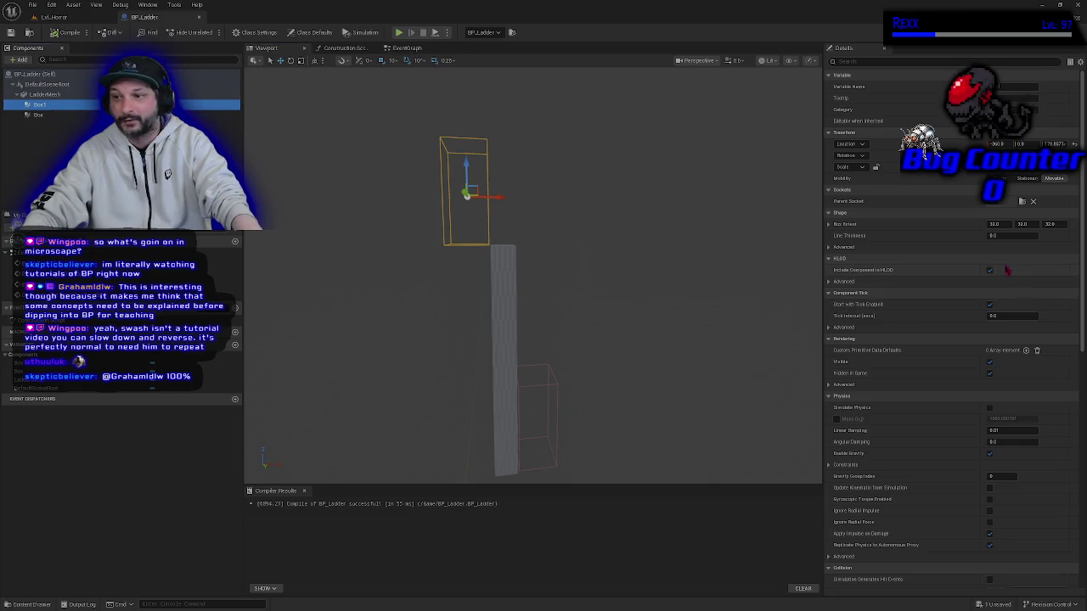
scroll(1019, 340, down, 10)
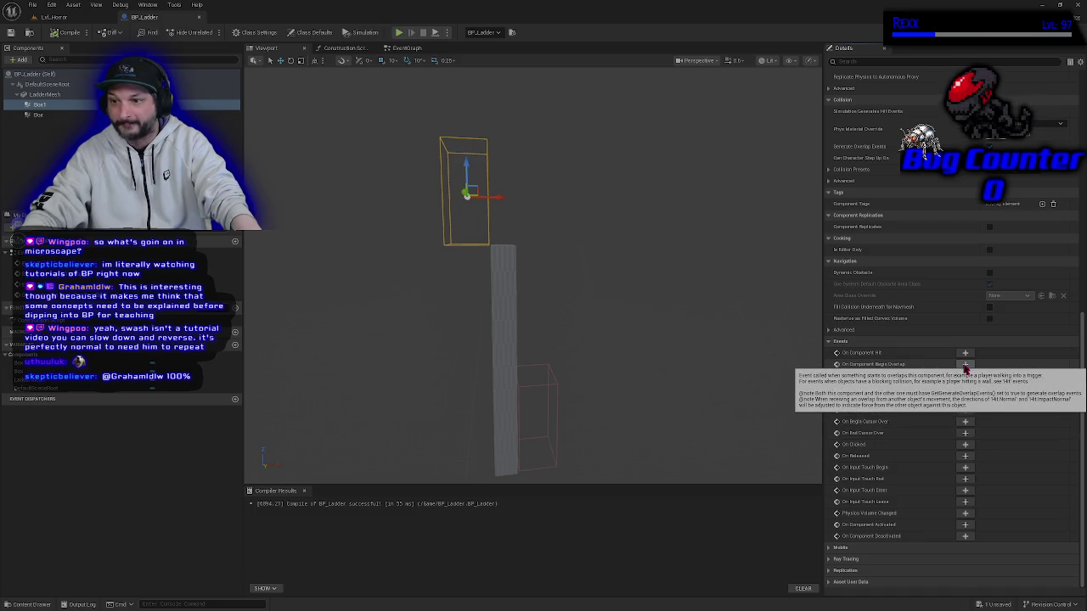
click(965, 367)
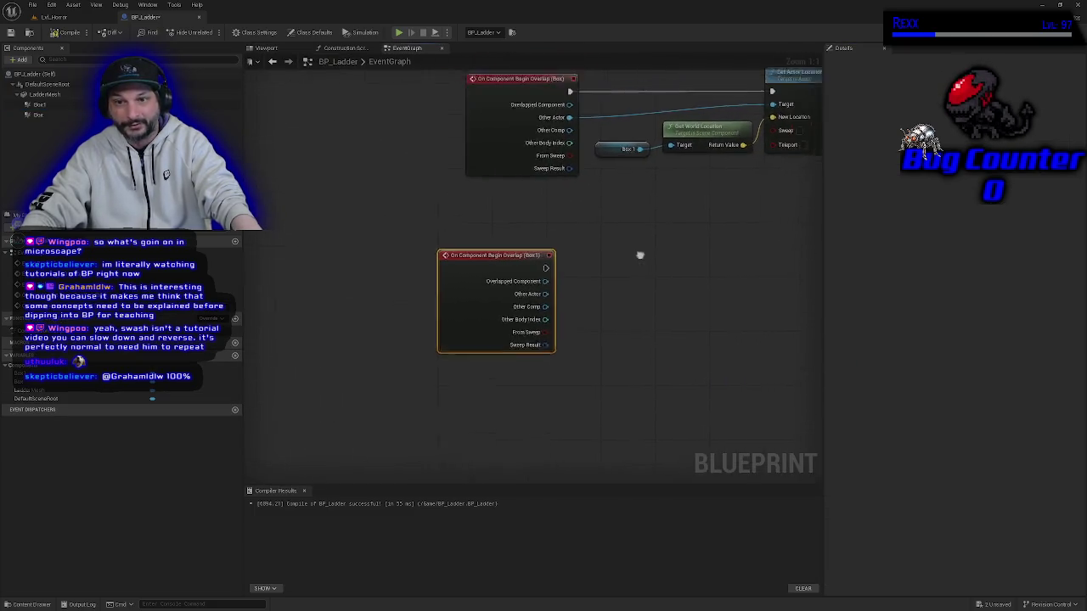
drag(638, 252, 480, 334)
mouse_move(315, 369)
mouse_down()
mouse_move(348, 336)
mouse_move(337, 341)
mouse_up()
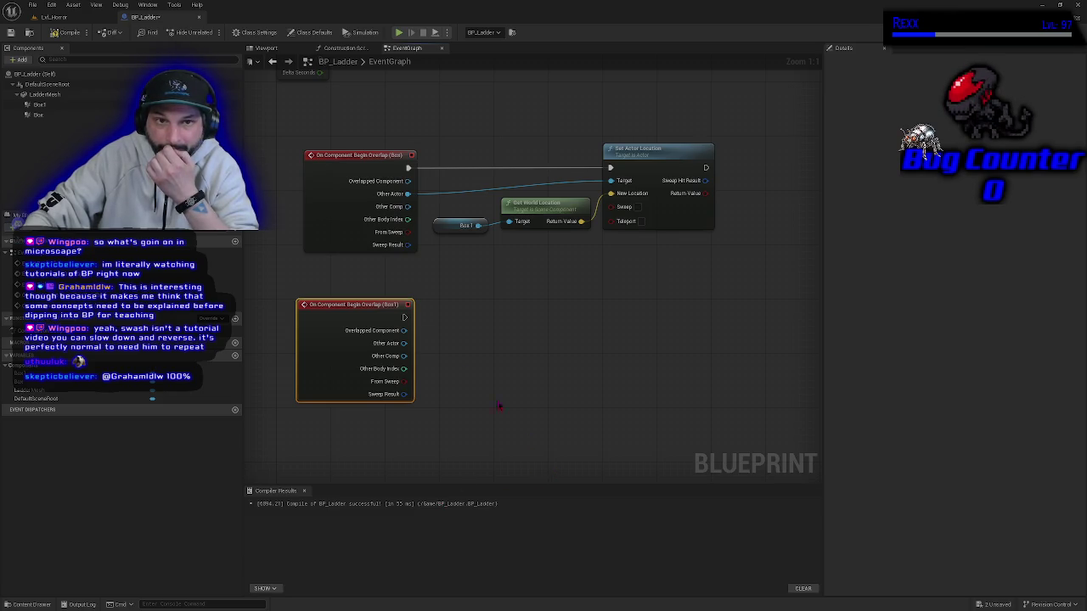
click(266, 47)
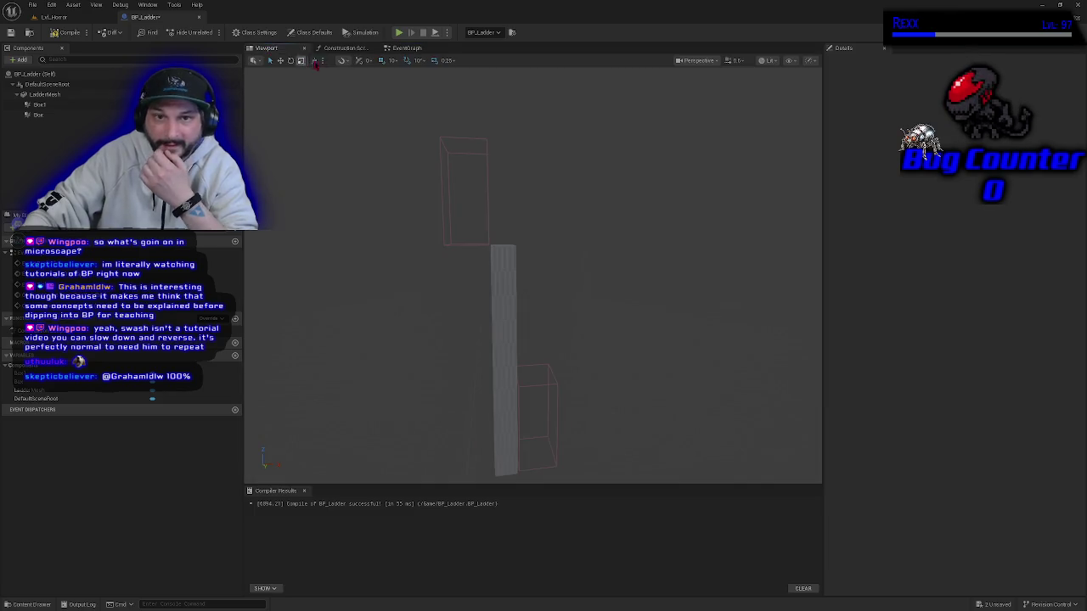
click(398, 49)
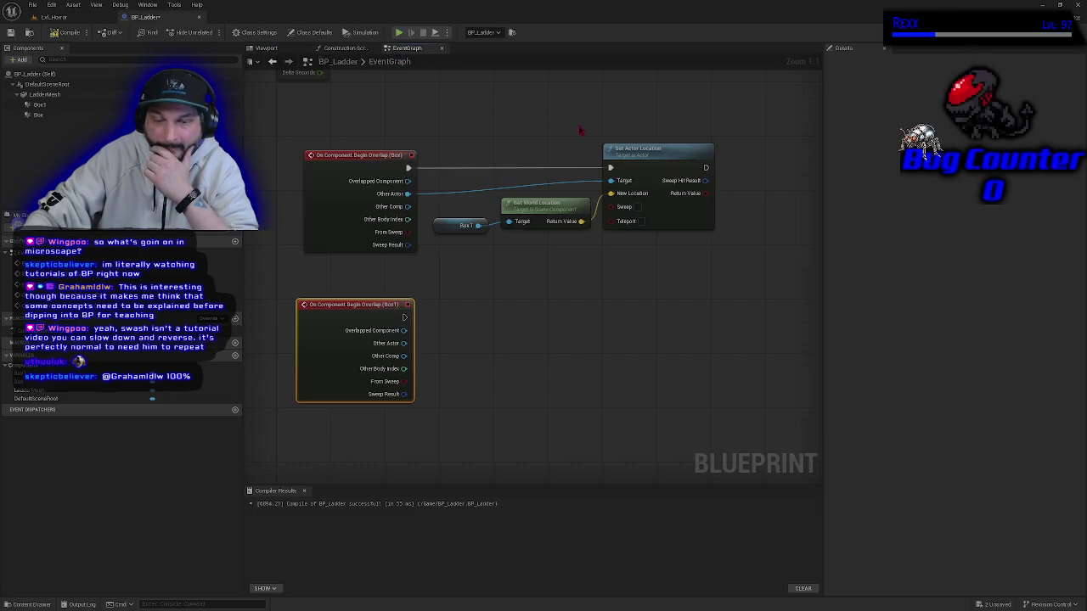
click(267, 47)
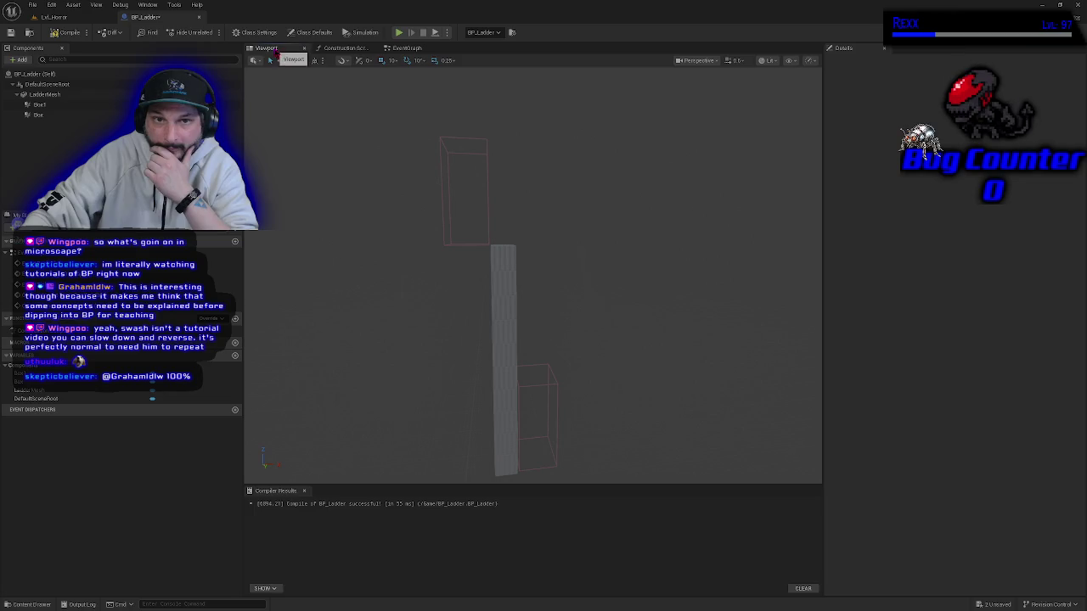
click(77, 105)
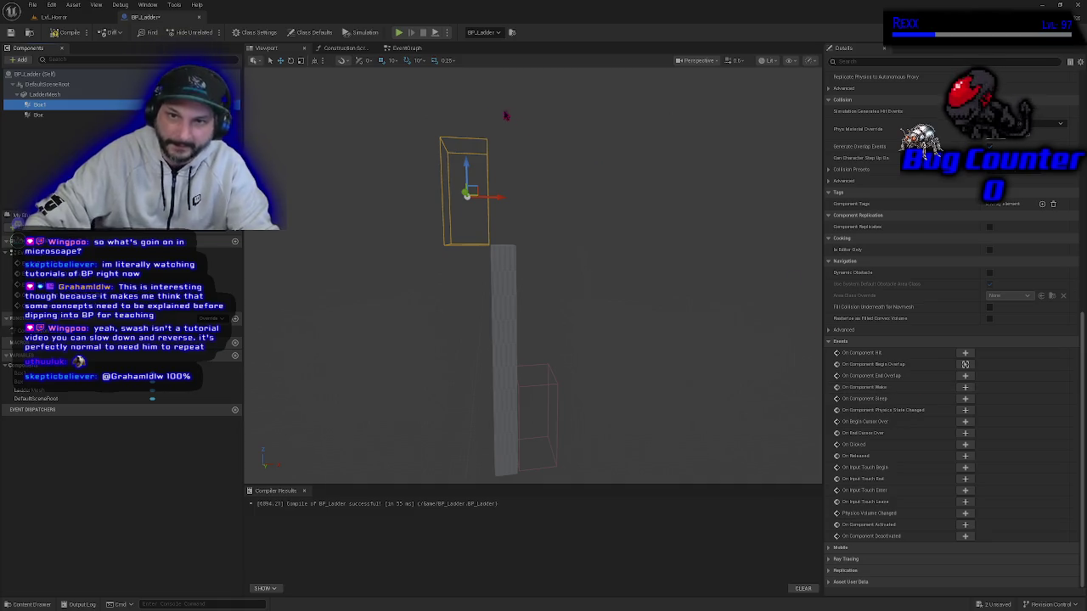
click(407, 49)
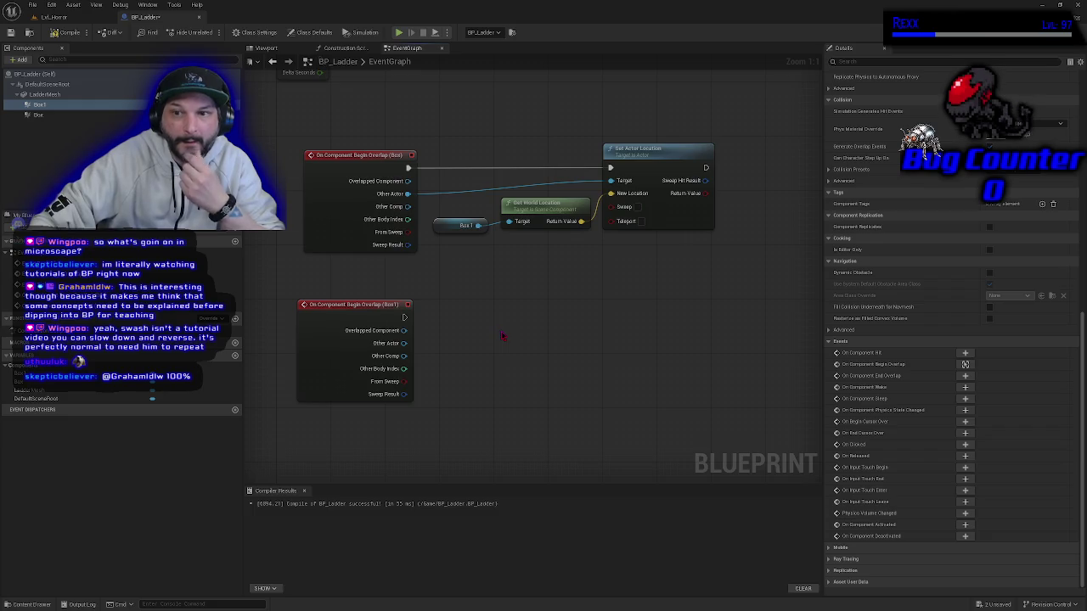
drag(502, 336, 524, 344)
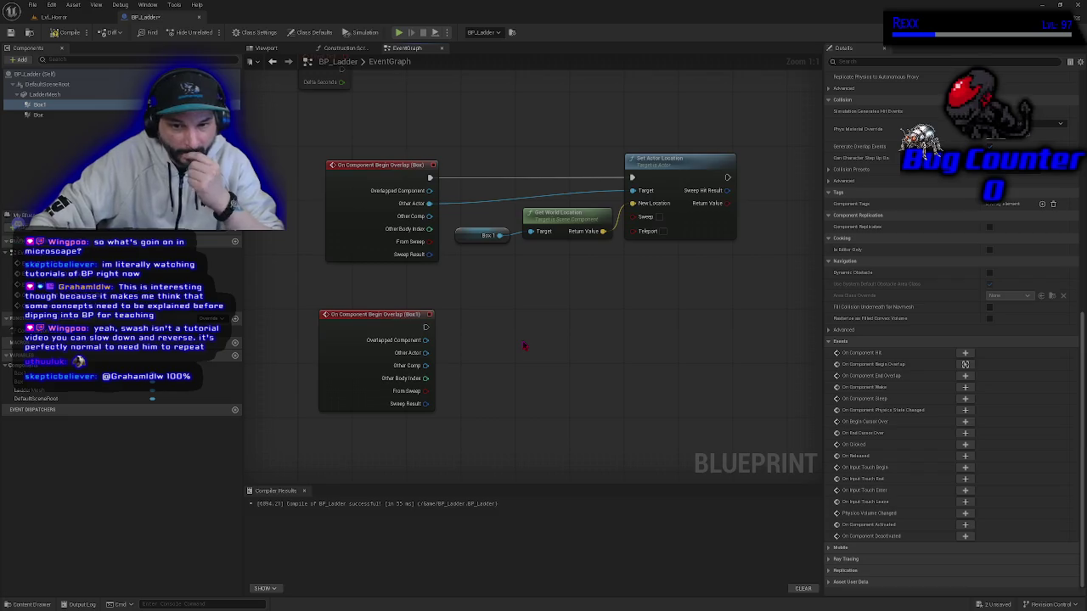
click(379, 204)
click(337, 358)
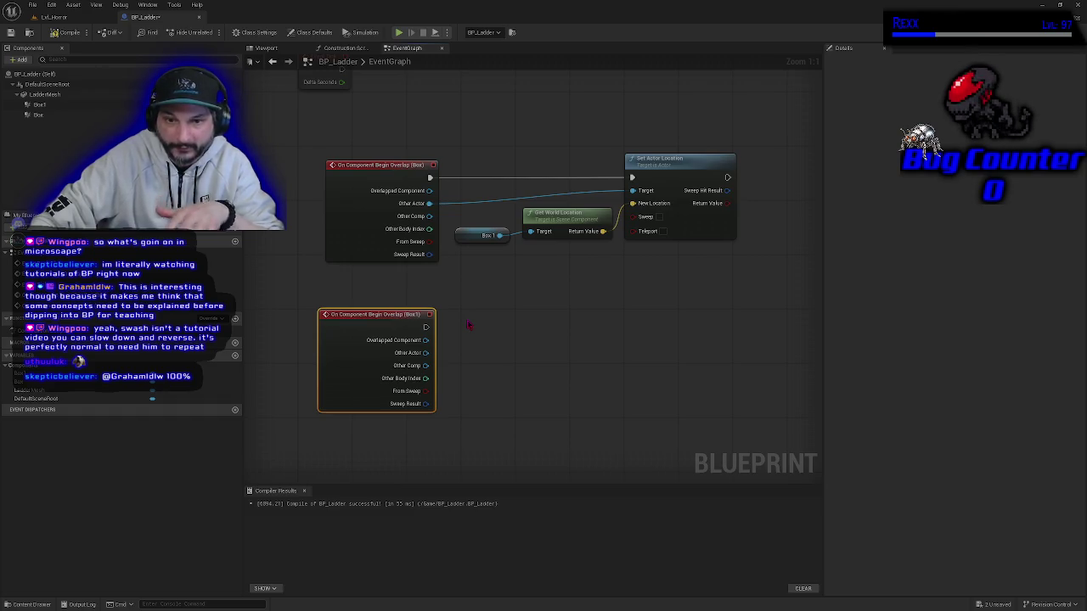
drag(476, 319, 428, 314)
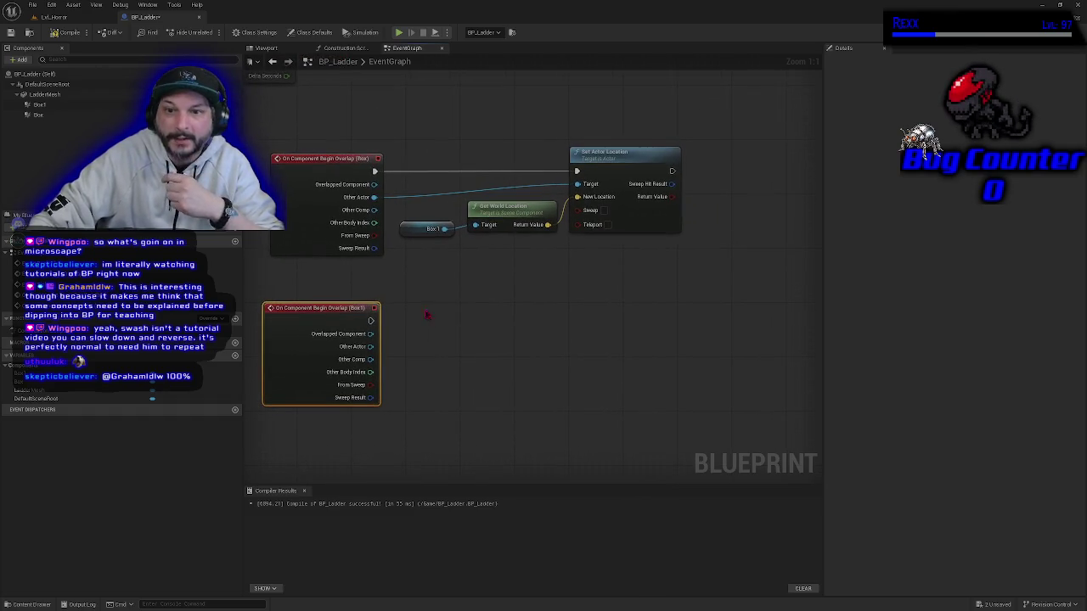
mouse_move(490, 113)
mouse_down()
mouse_move(629, 246)
mouse_move(670, 270)
mouse_up()
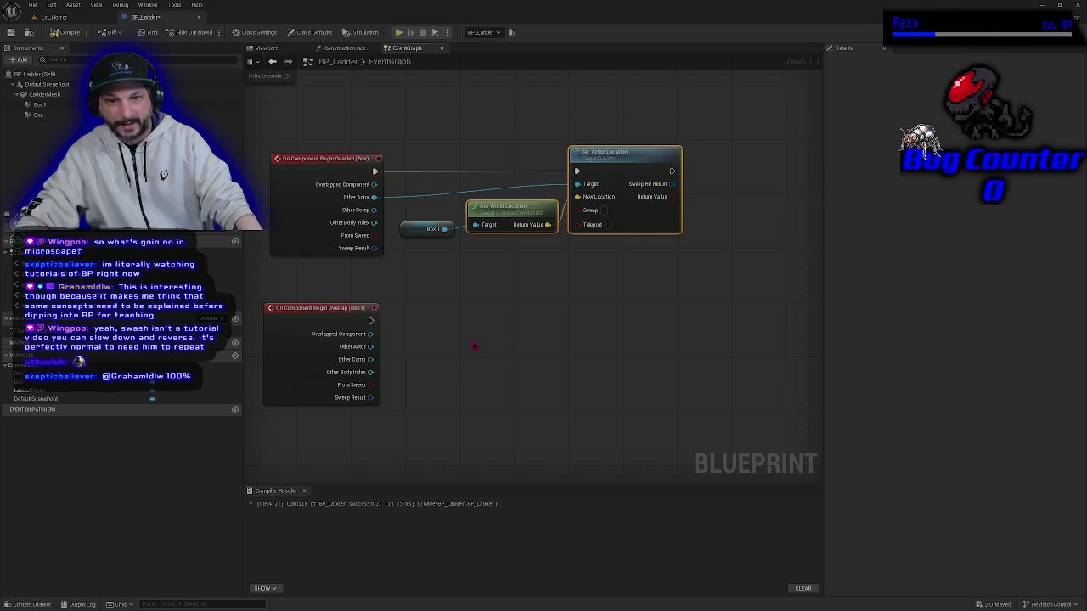
drag(516, 117, 629, 247)
drag(483, 103, 635, 257)
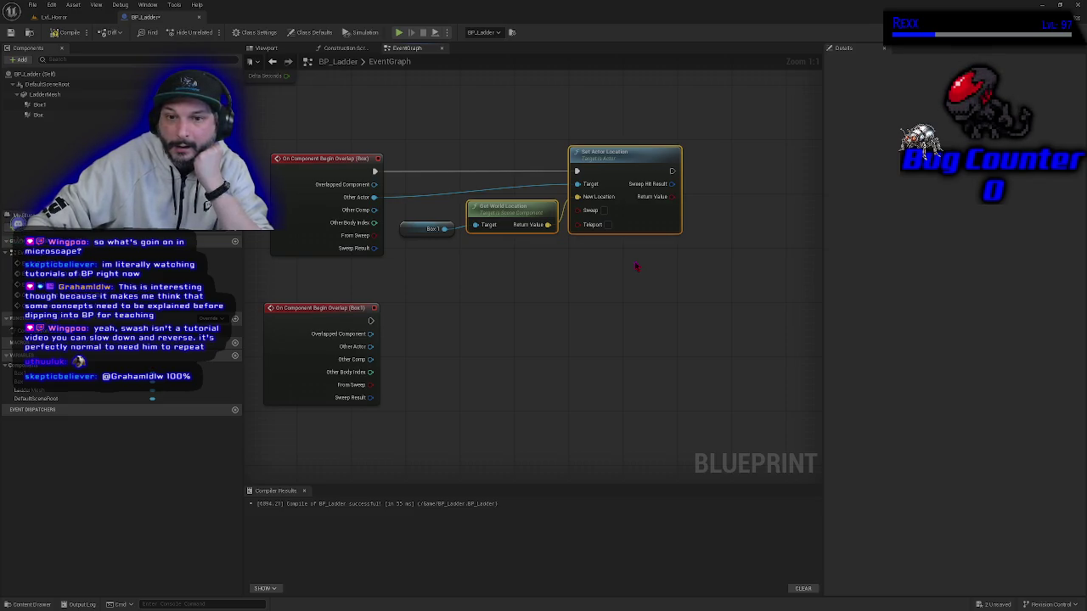
click(635, 266)
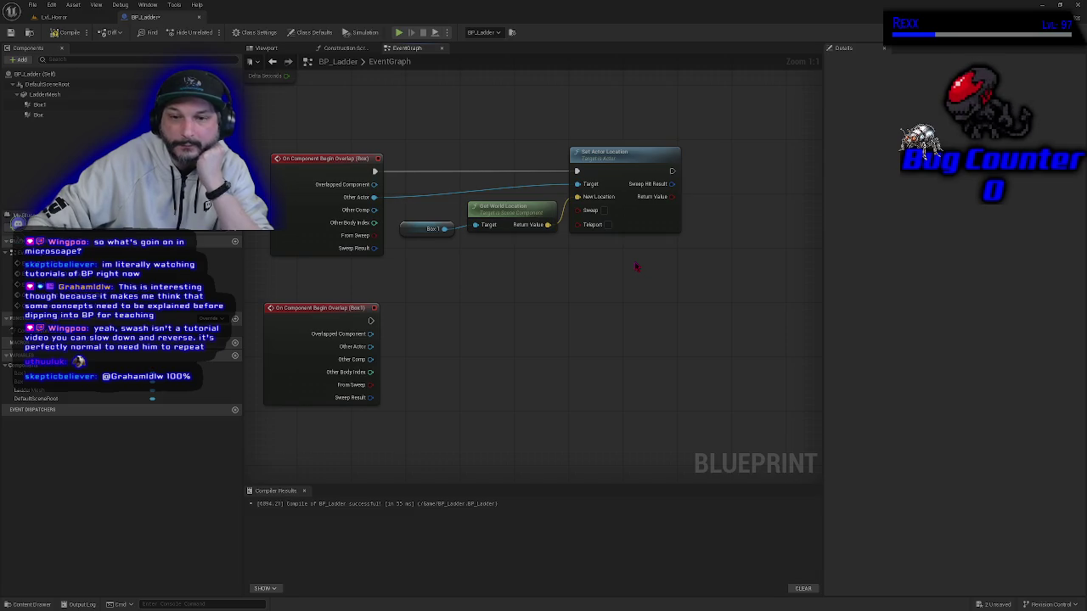
mouse_move(569, 201)
mouse_down()
mouse_move(495, 114)
mouse_move(572, 246)
mouse_move(638, 253)
mouse_up()
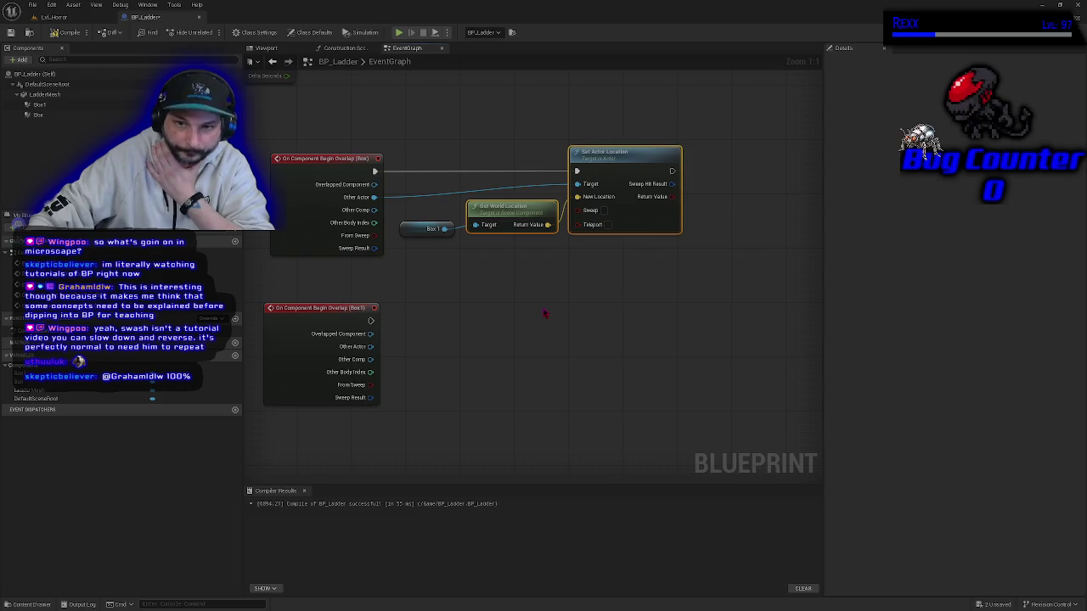
click(542, 272)
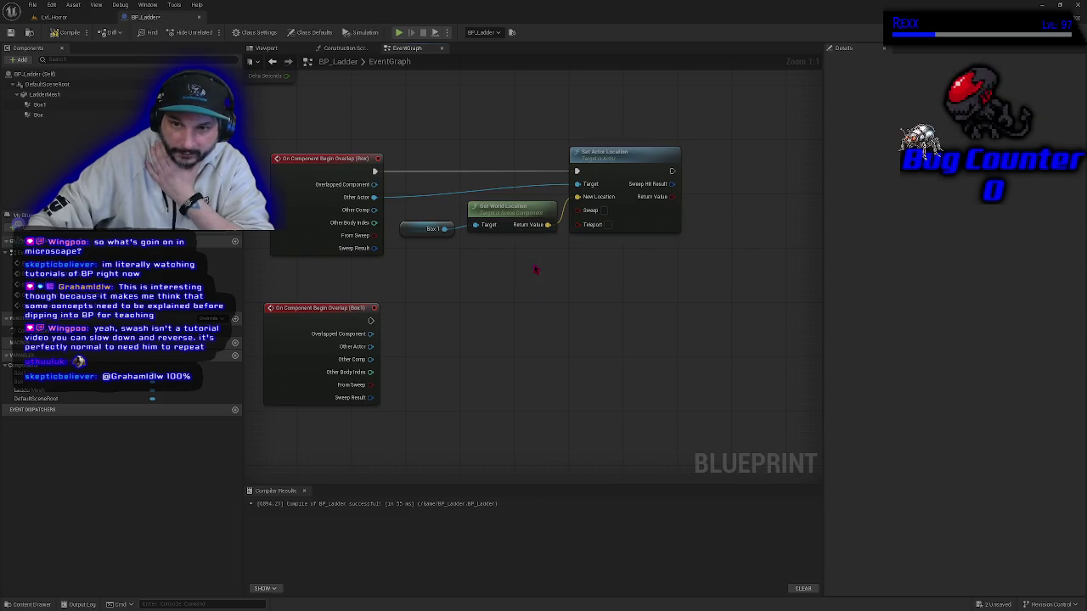
click(514, 209)
click(603, 159)
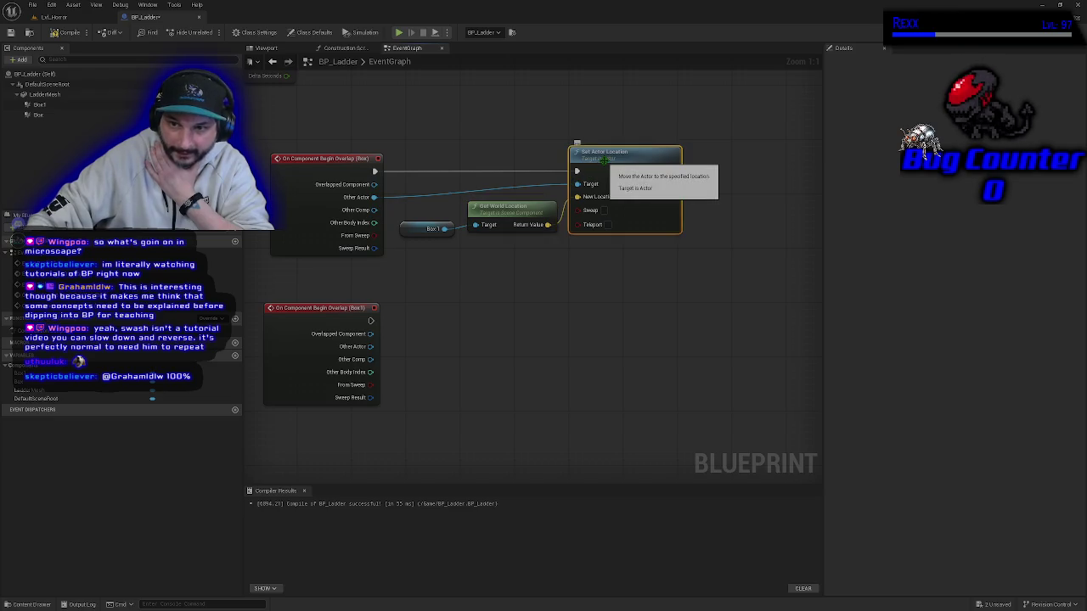
Select the Get World Location and Set Actor Location pair and paste a copy of it.
drag(521, 125, 637, 251)
mouse_move(467, 102)
mouse_down()
mouse_move(687, 243)
mouse_move(676, 247)
mouse_up()
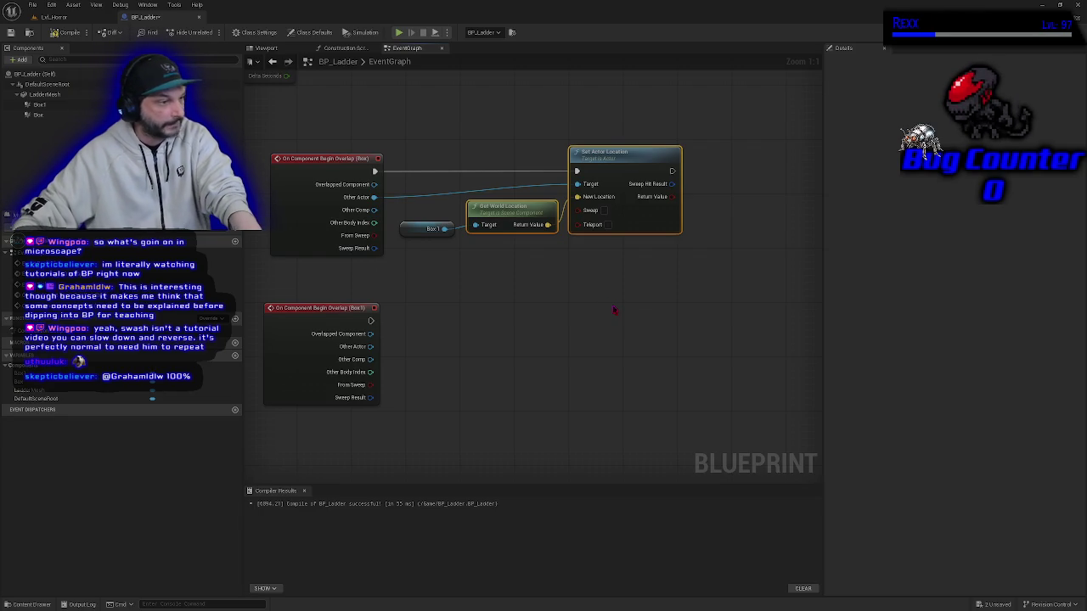
click(611, 315)
mouse_move(538, 104)
mouse_down()
mouse_move(641, 263)
mouse_move(639, 250)
mouse_up()
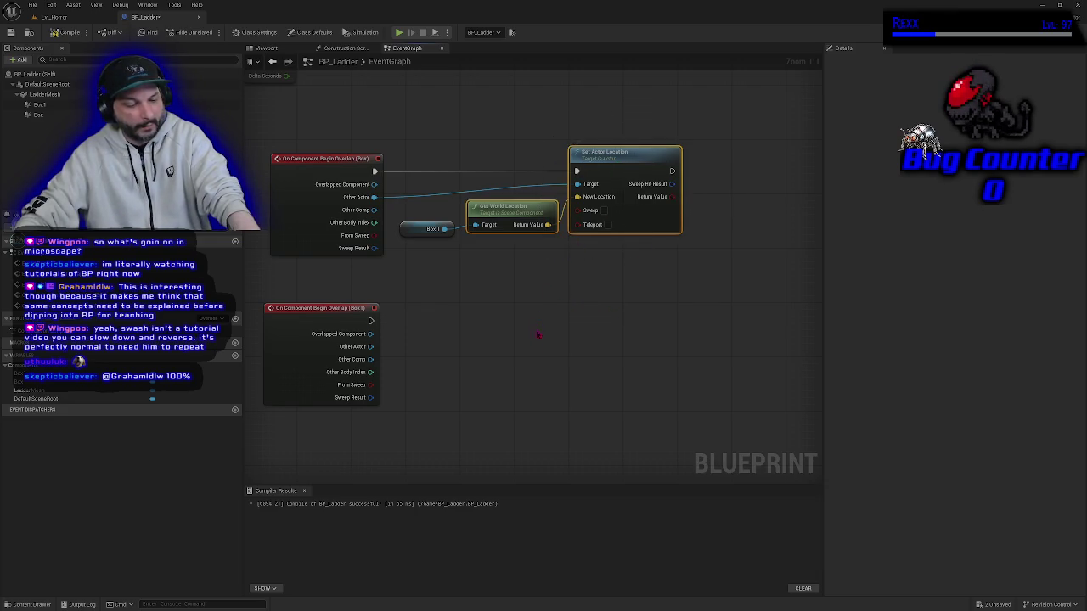
click(686, 285)
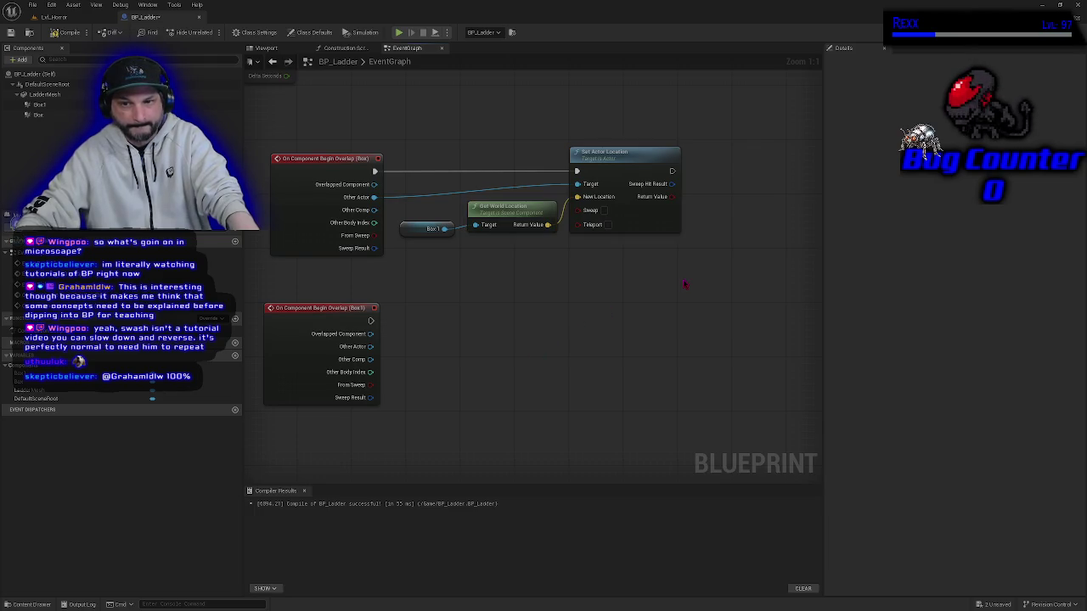
drag(502, 111, 635, 253)
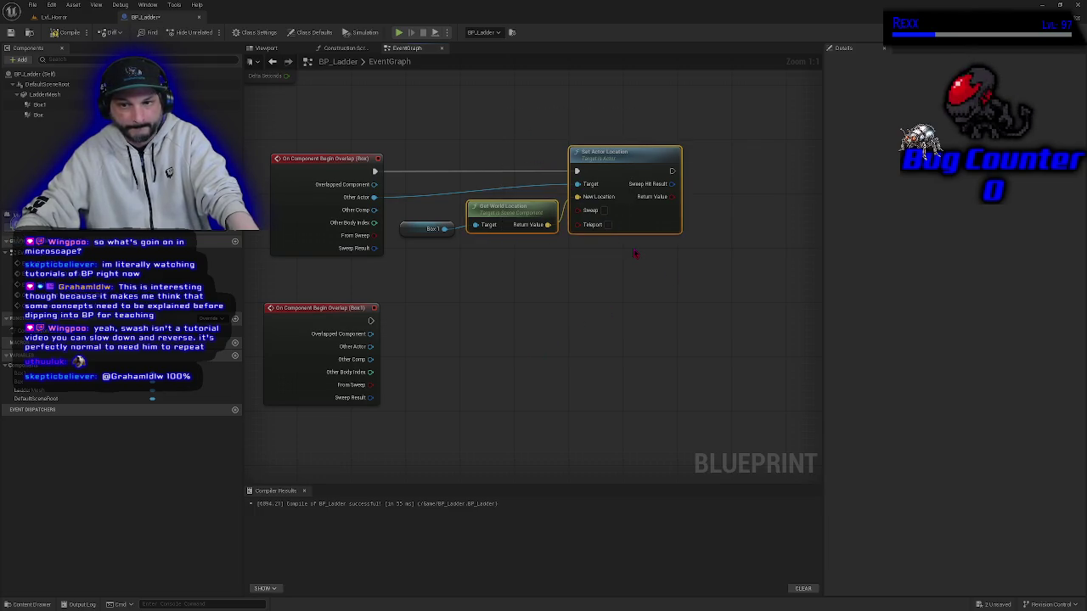
mouse_move(501, 110)
mouse_down()
mouse_move(679, 217)
mouse_move(644, 255)
mouse_up()
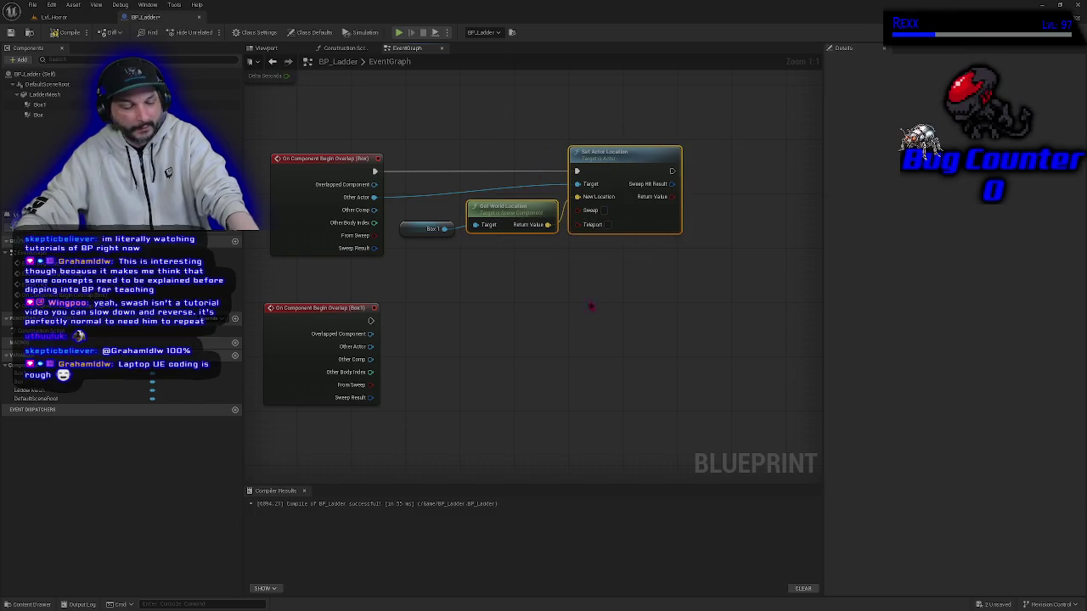
key(ctrl+v)
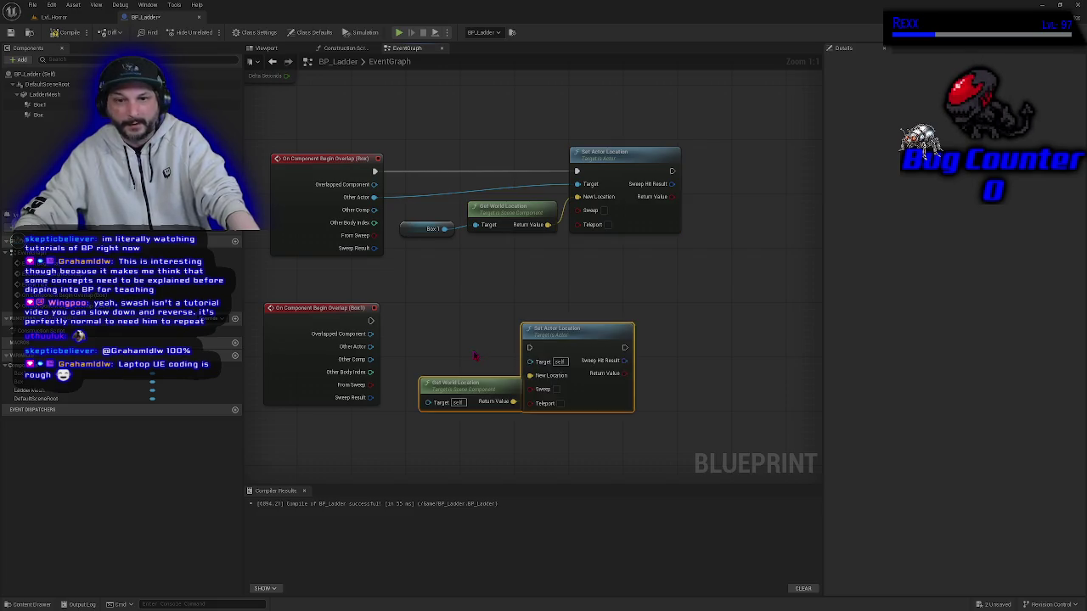
Position the copied pair beside the Box1 event and wire it to run the copied Set Actor Location.
drag(530, 346, 543, 345)
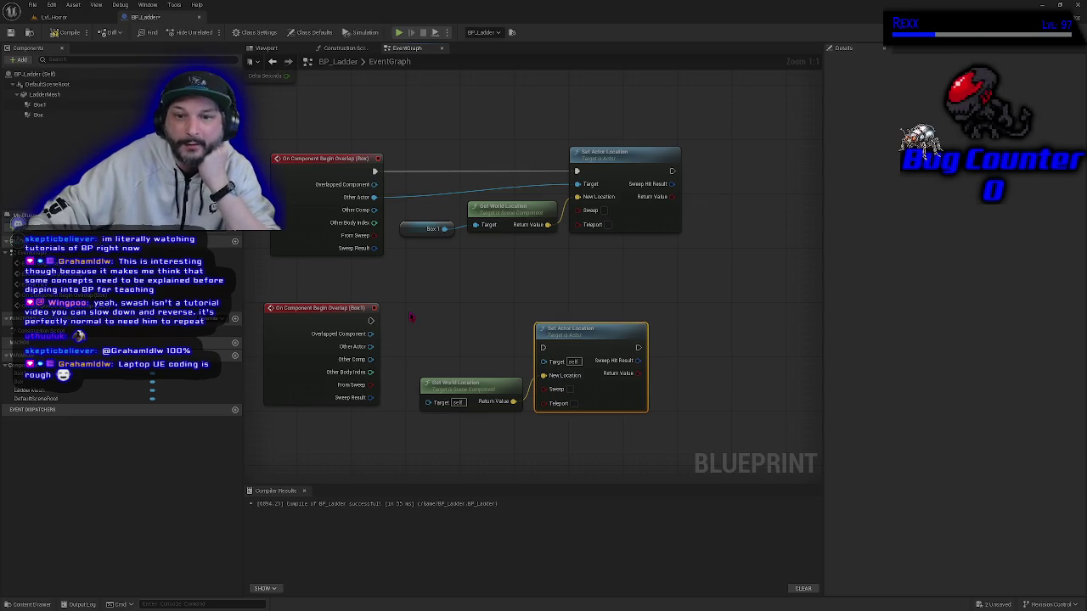
drag(444, 331, 538, 392)
drag(596, 344, 615, 325)
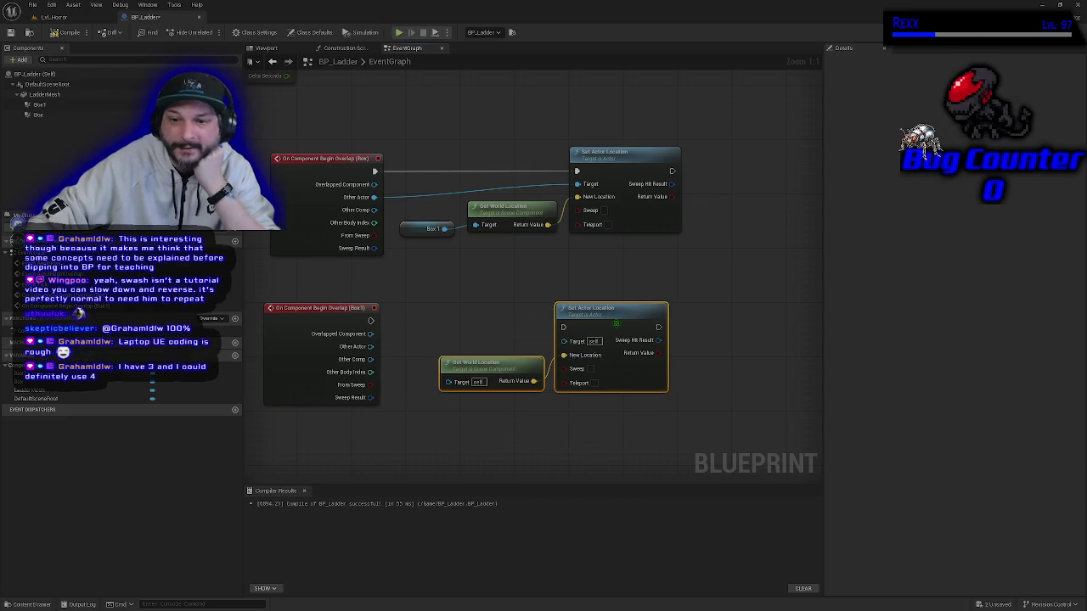
mouse_move(371, 320)
mouse_down()
mouse_move(530, 340)
mouse_move(563, 327)
mouse_up()
drag(371, 346, 556, 342)
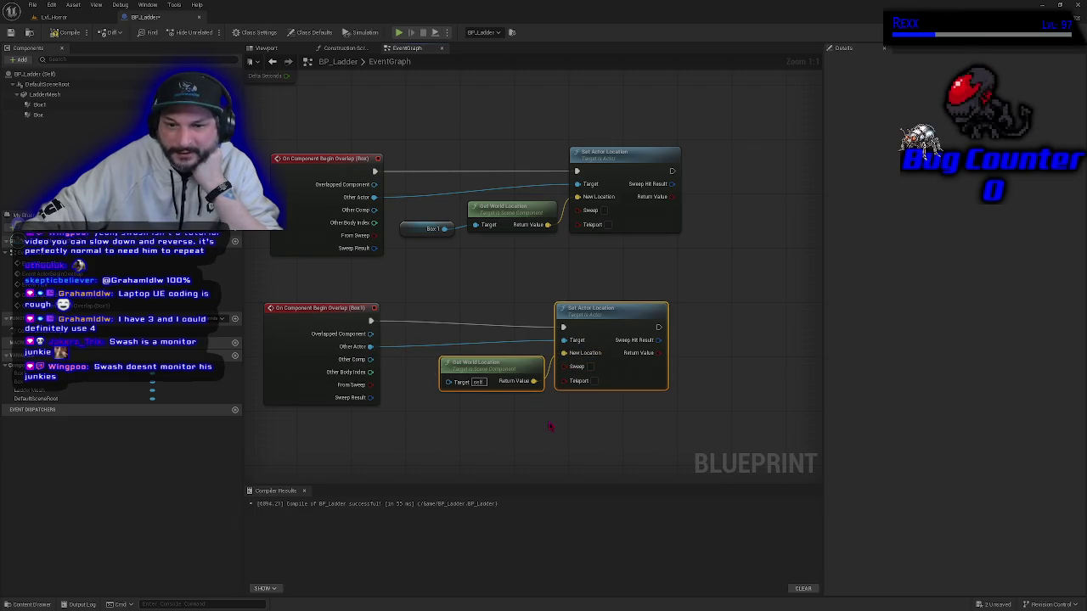
Shift the lower node pair right and place a Box getter for the lower Get World Location.
click(526, 330)
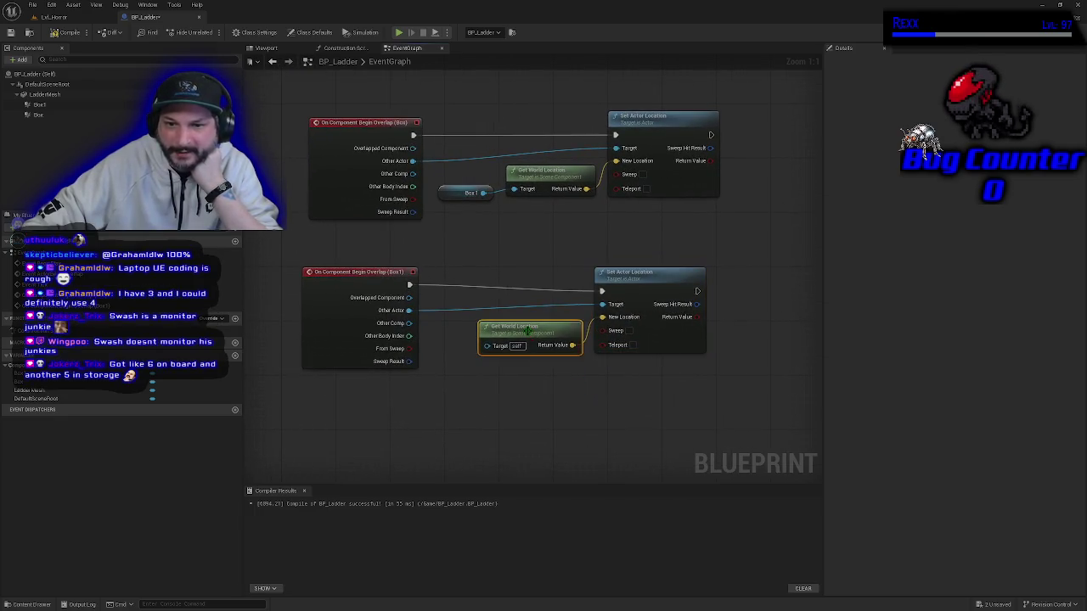
mouse_move(510, 235)
mouse_down()
mouse_move(707, 357)
mouse_move(694, 343)
mouse_up()
click(489, 385)
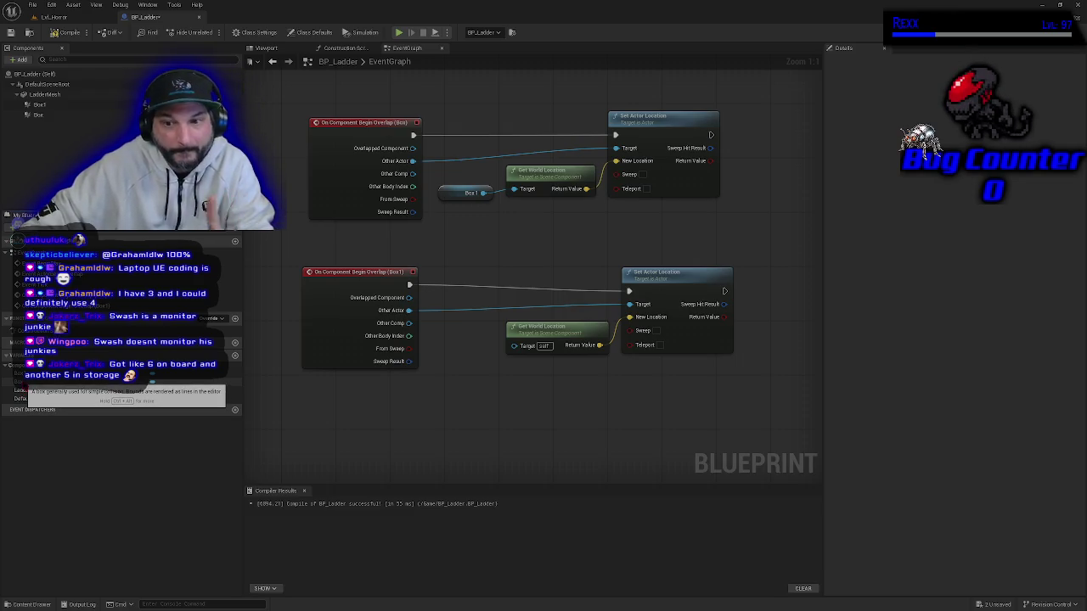
mouse_move(26, 382)
mouse_down()
mouse_move(459, 387)
mouse_move(513, 345)
mouse_move(443, 360)
mouse_move(457, 360)
mouse_up()
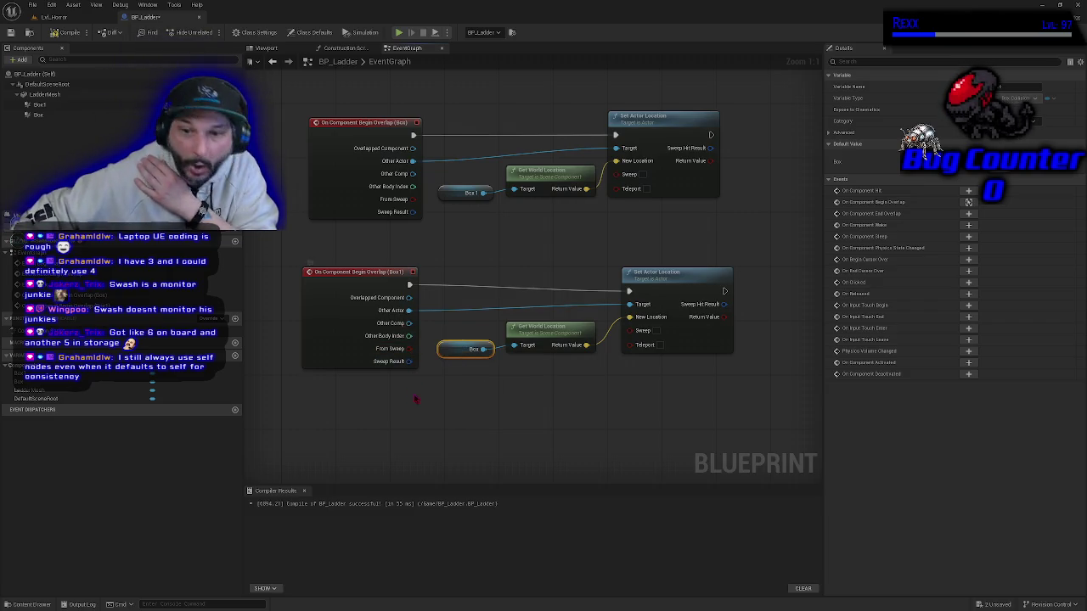
right_click(458, 412)
text(self)
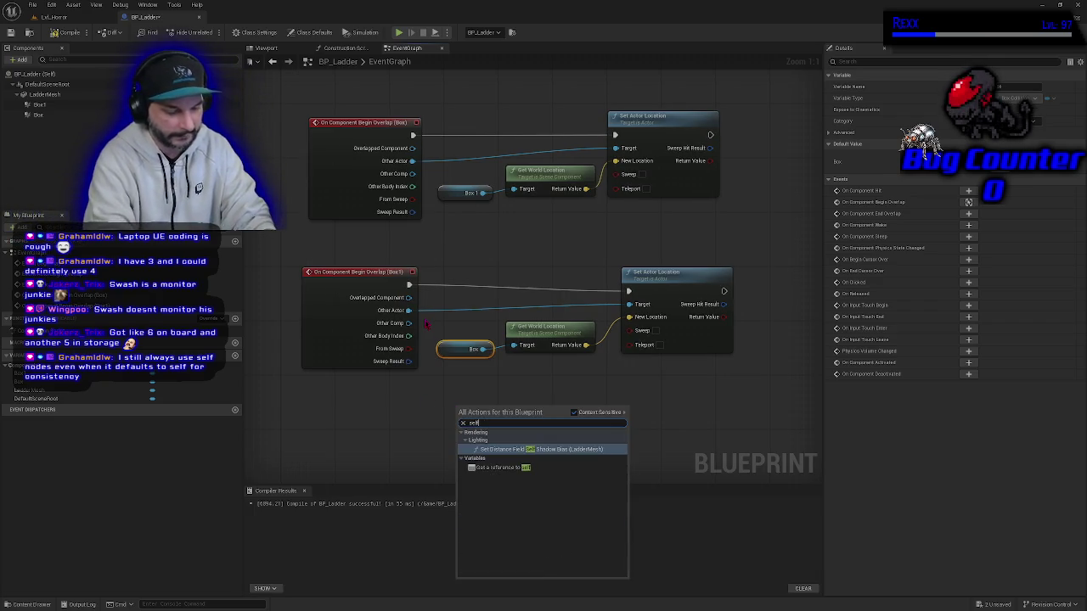
click(501, 467)
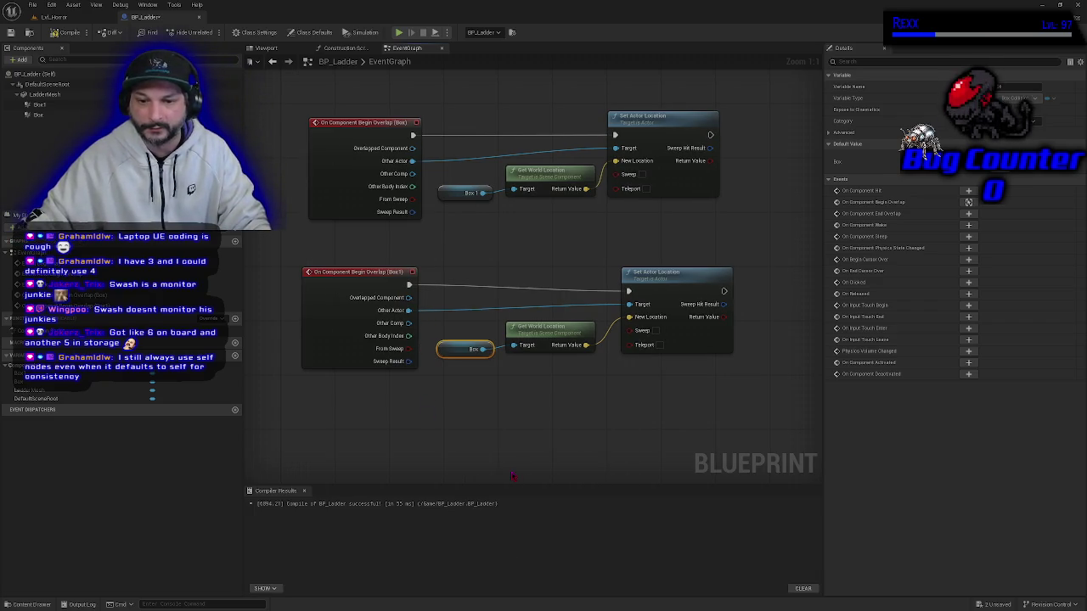
click(448, 403)
drag(447, 404, 450, 379)
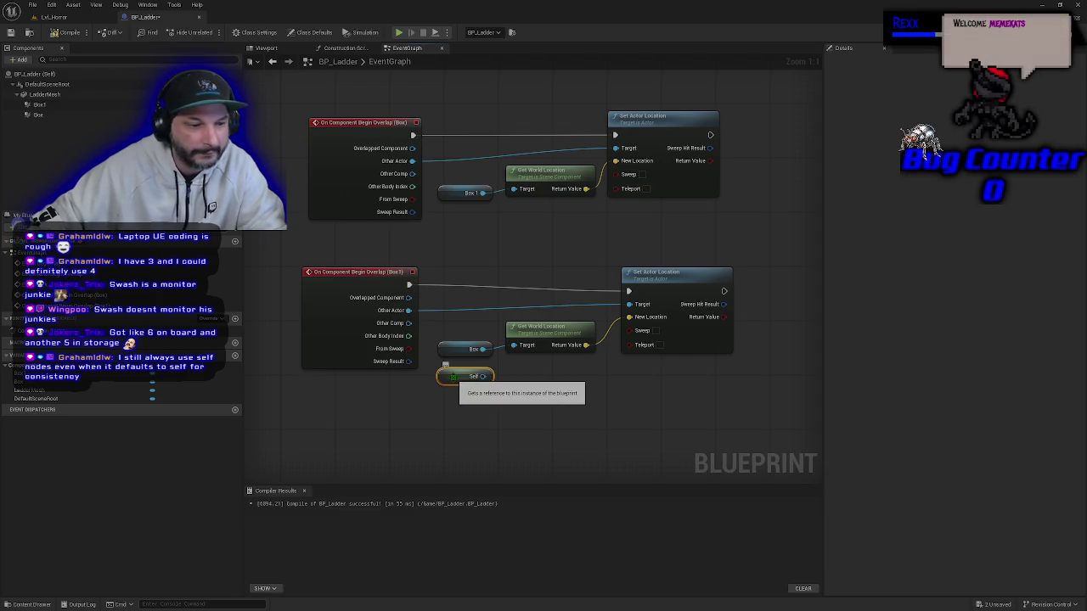
key(Delete)
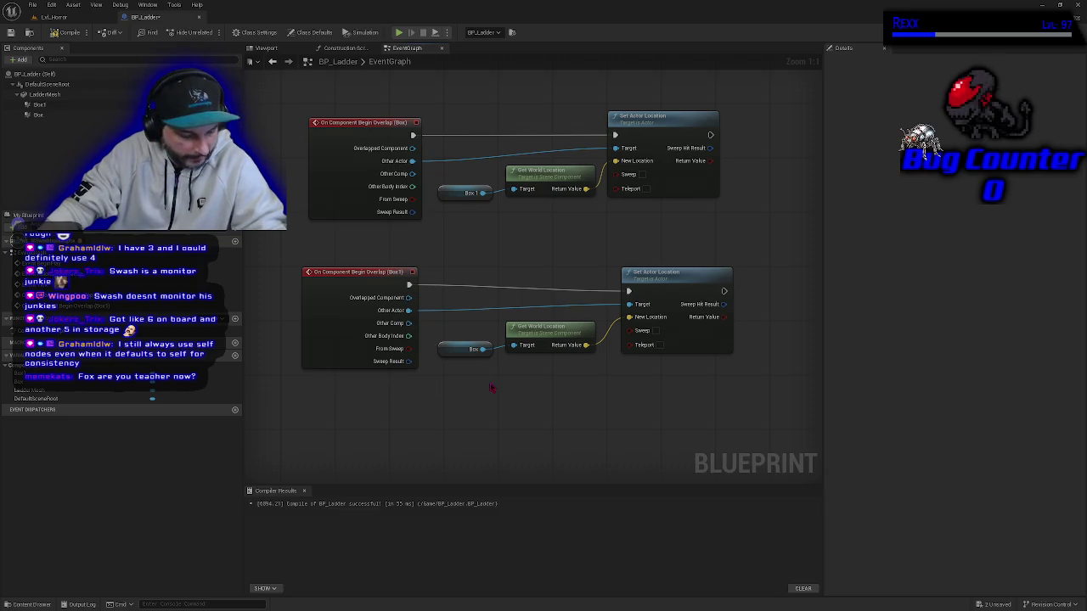
drag(490, 387, 486, 409)
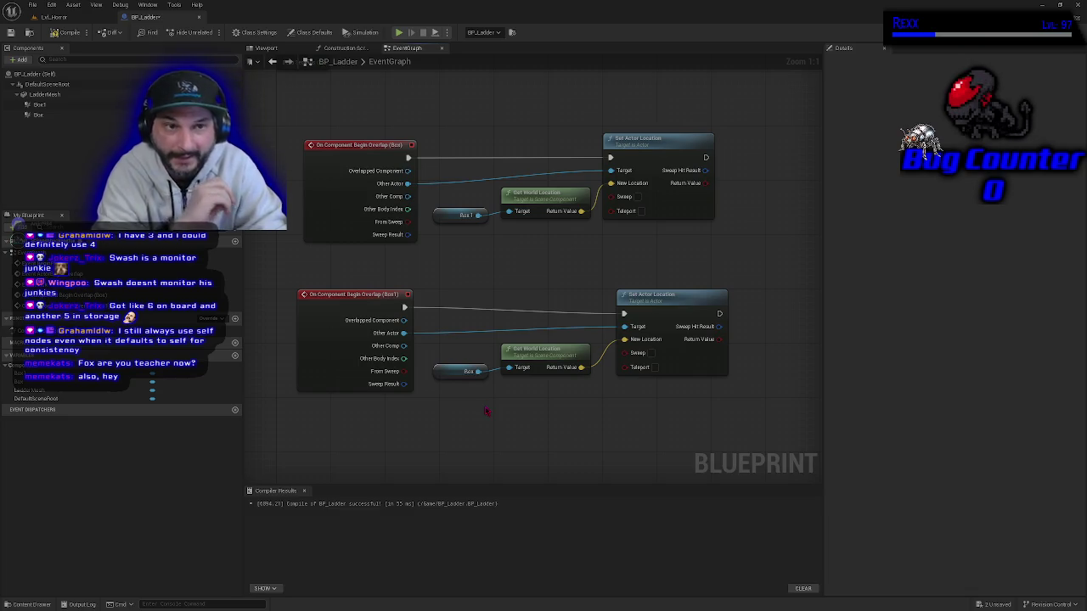
Compile BP_Ladder, check the Box getter and Box1 overlap nodes, and go back to Lvl_Horror.
click(66, 32)
mouse_move(467, 425)
mouse_down()
mouse_move(439, 345)
mouse_move(435, 360)
mouse_up()
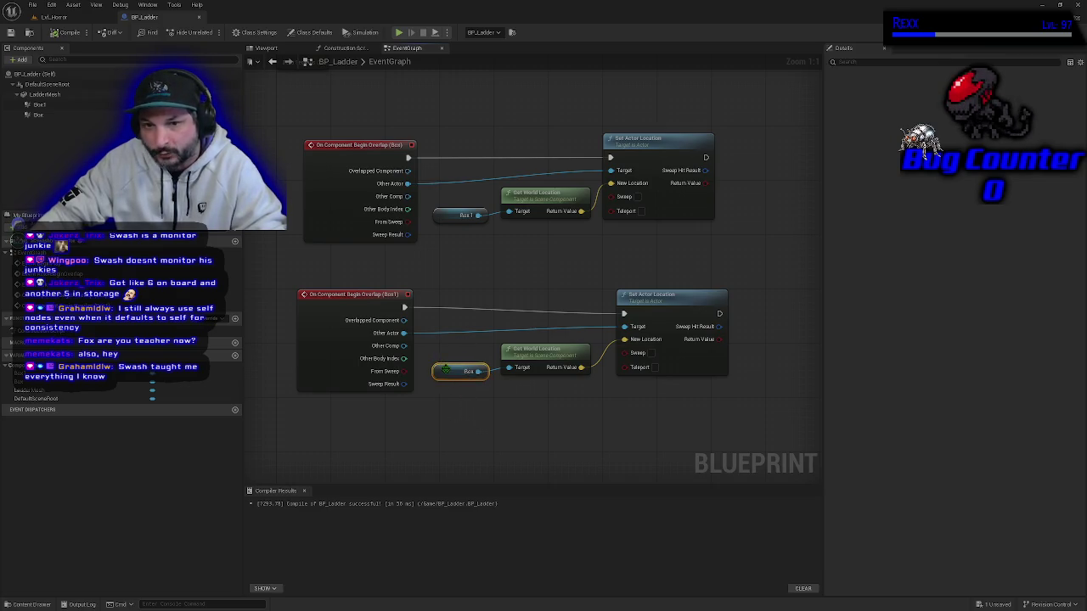
click(487, 453)
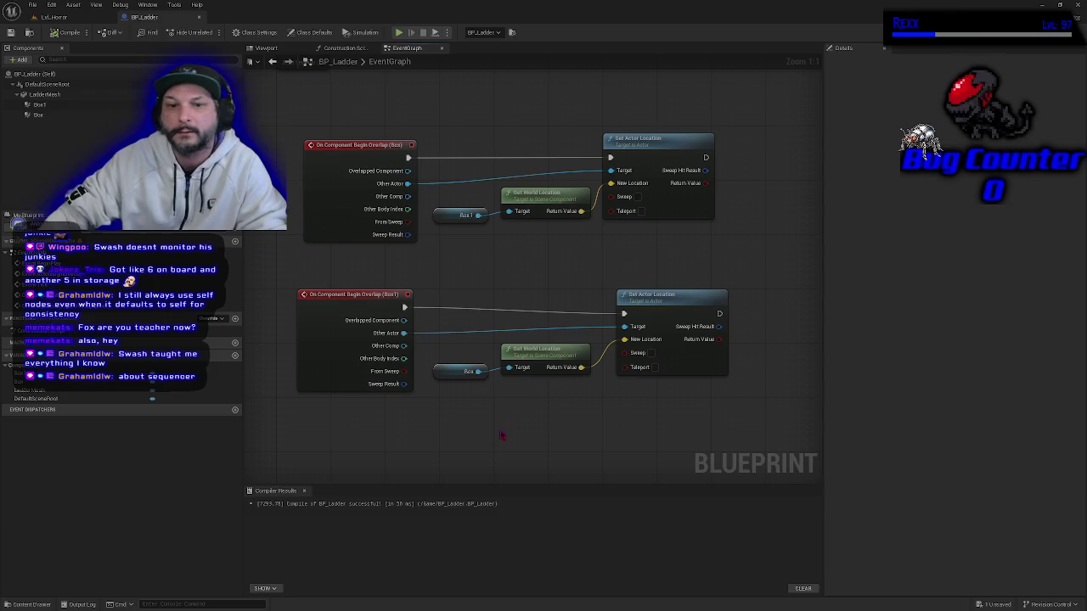
click(323, 365)
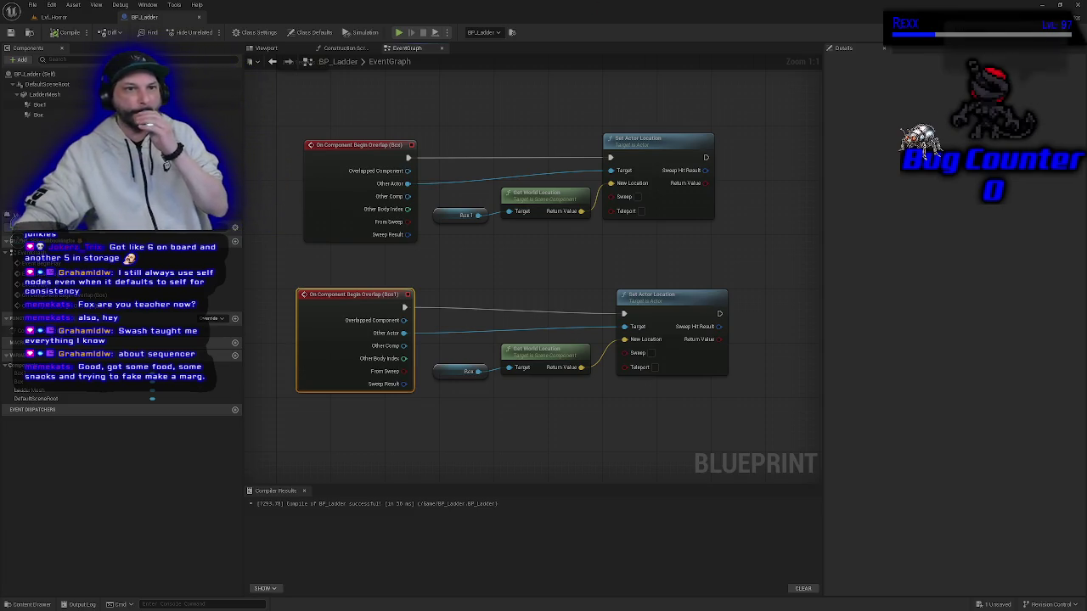
click(75, 17)
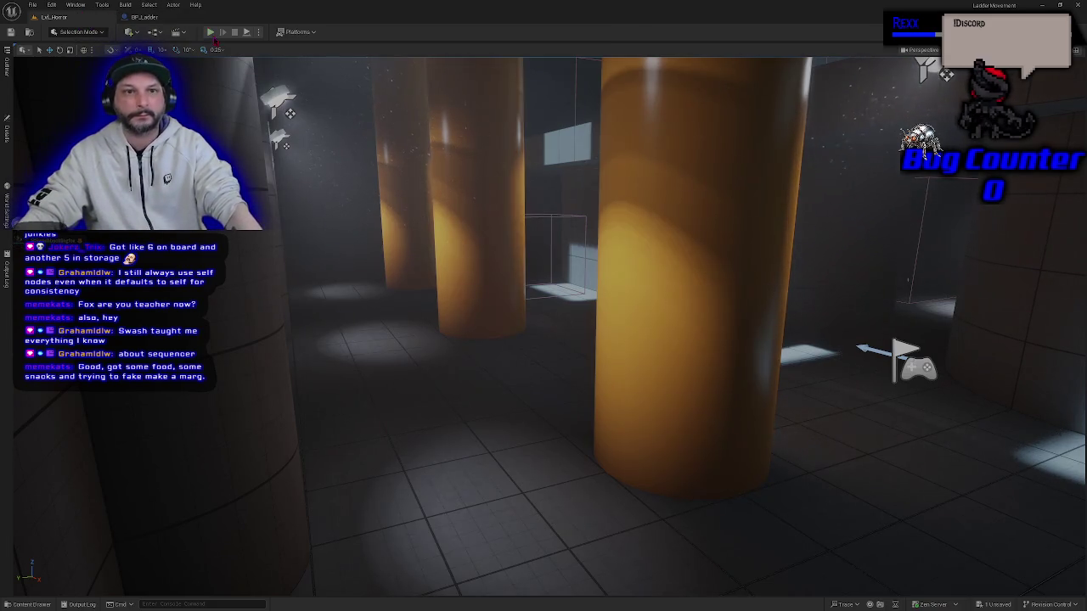
Play-test with Alt+P into the ladder, dismiss the infinite-loop message log, and reopen BP_Ladder's graph.
key(alt+p)
key(w)
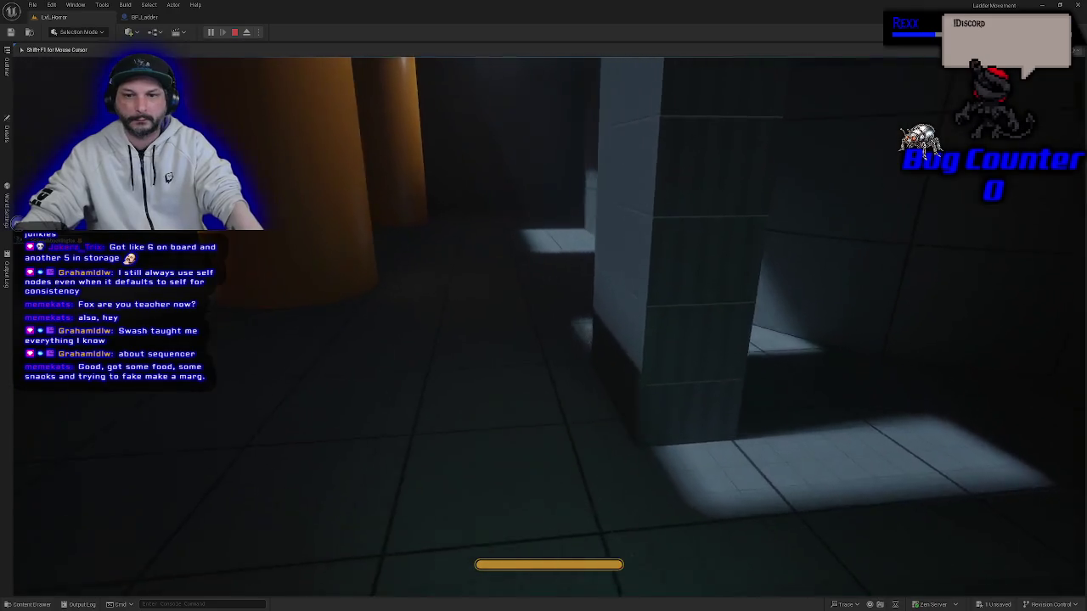
key(w)
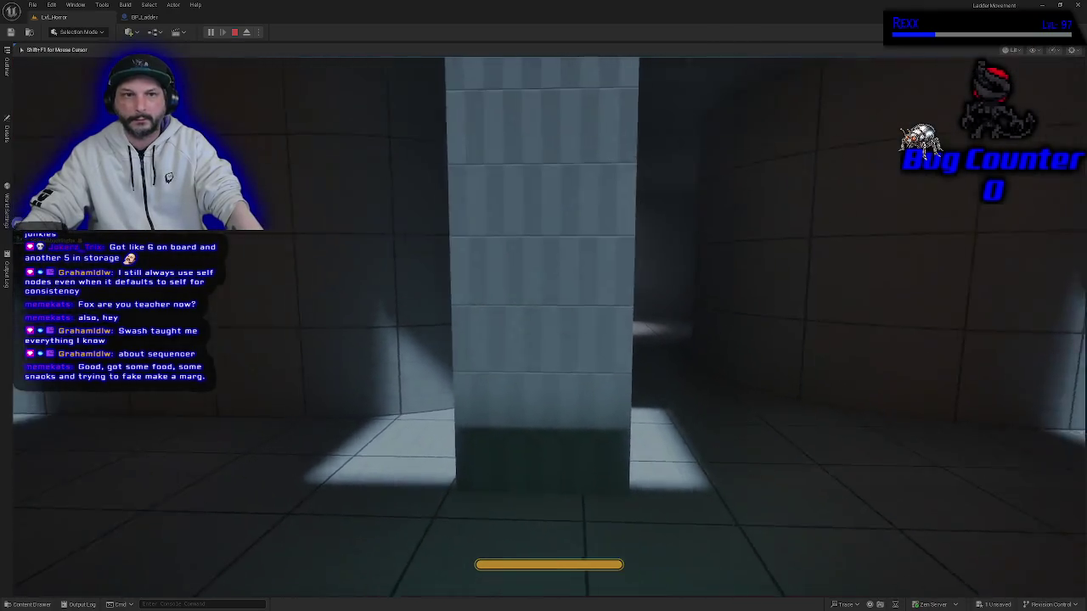
key(w)
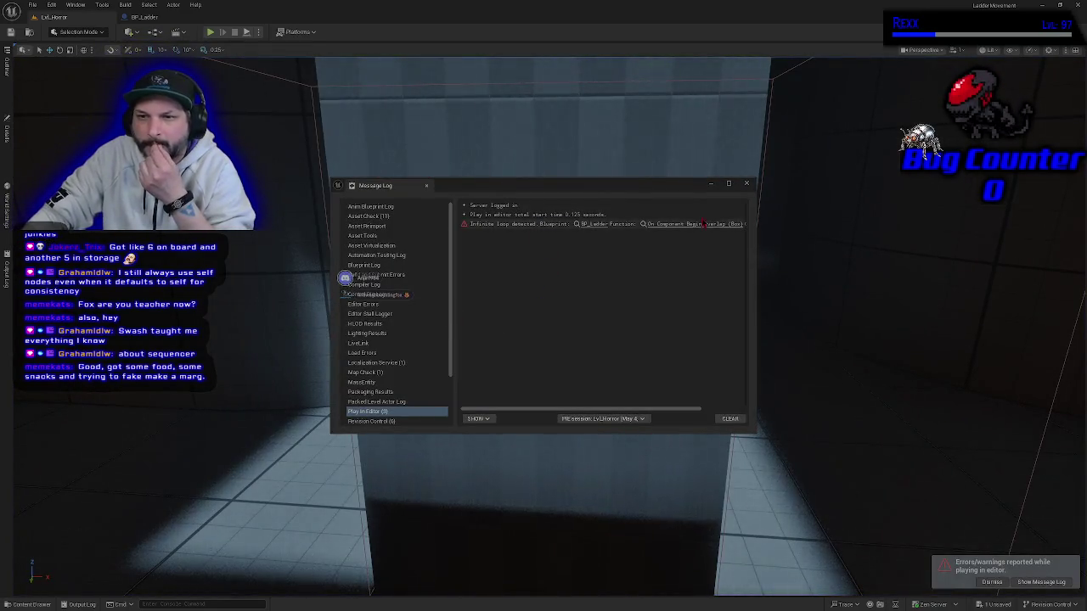
click(747, 183)
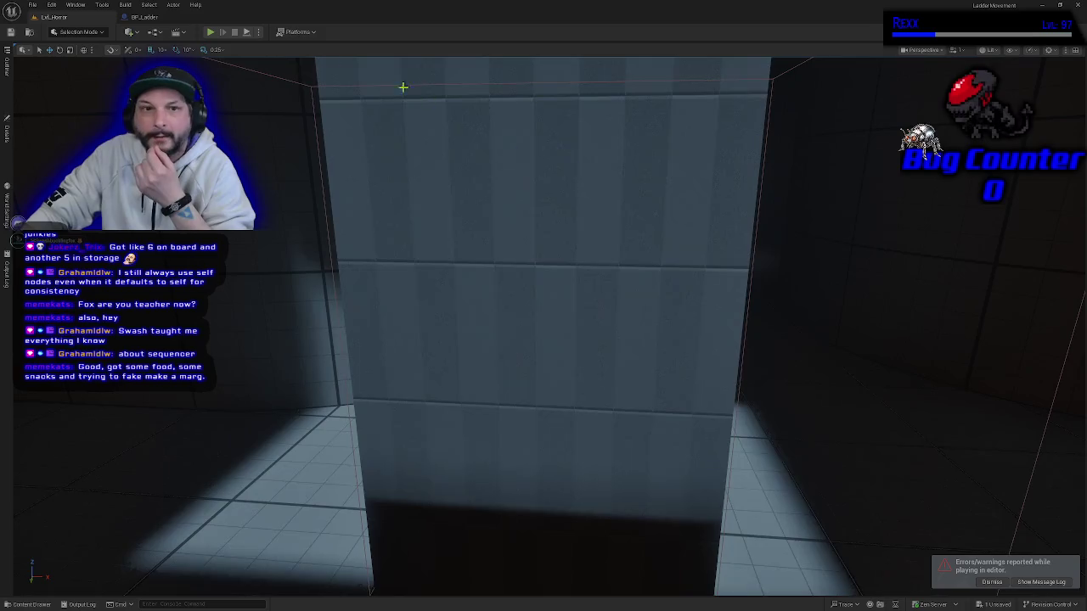
click(144, 17)
click(521, 267)
mouse_move(521, 267)
mouse_down()
mouse_move(556, 267)
mouse_move(539, 259)
mouse_up()
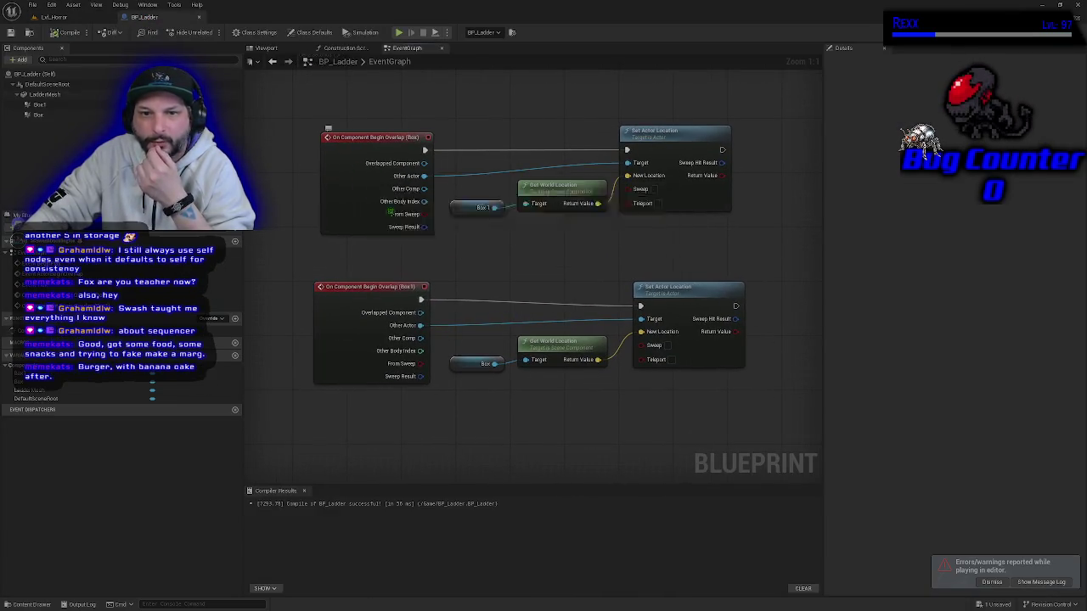
scroll(535, 263, down, 2)
drag(535, 264, 462, 261)
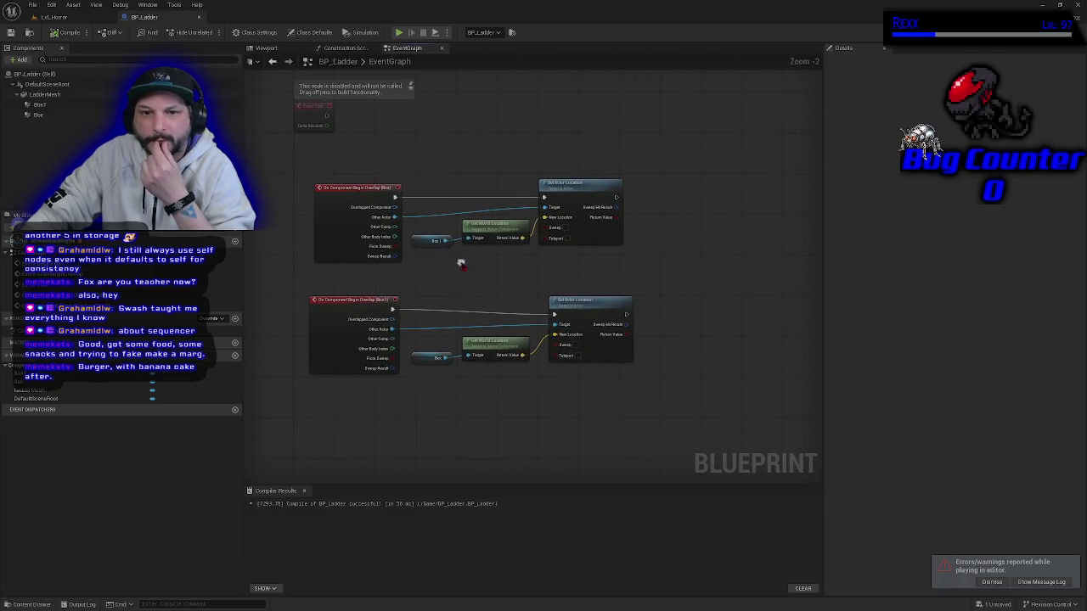
click(615, 234)
drag(580, 190, 673, 190)
mouse_move(402, 433)
mouse_down()
mouse_move(633, 293)
mouse_move(691, 308)
mouse_up()
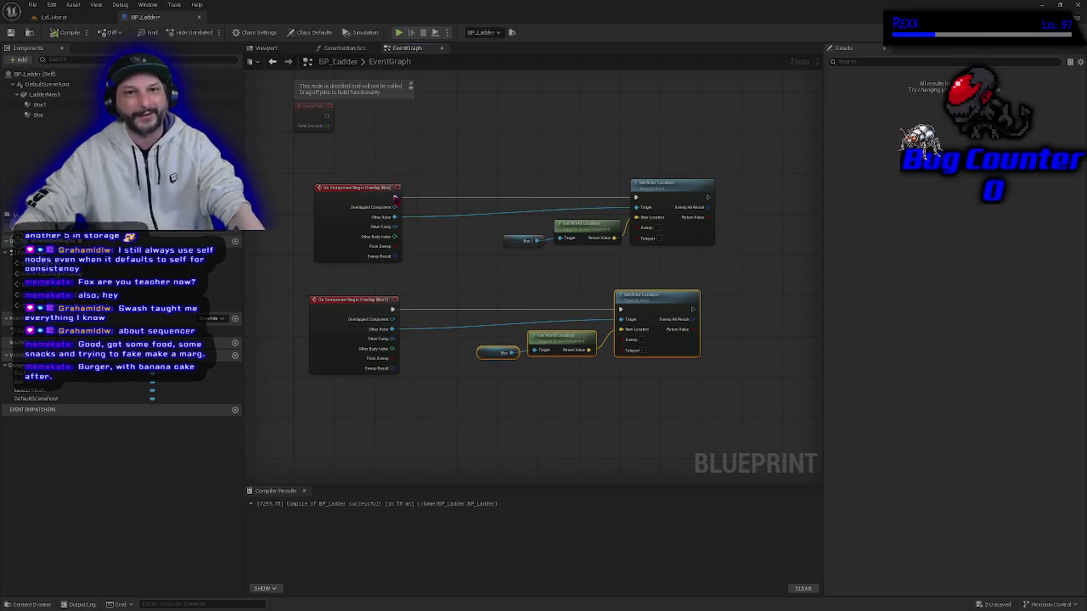
click(265, 48)
mouse_move(373, 217)
mouse_down()
mouse_move(356, 218)
mouse_move(395, 214)
mouse_move(391, 202)
mouse_up()
drag(395, 323, 405, 307)
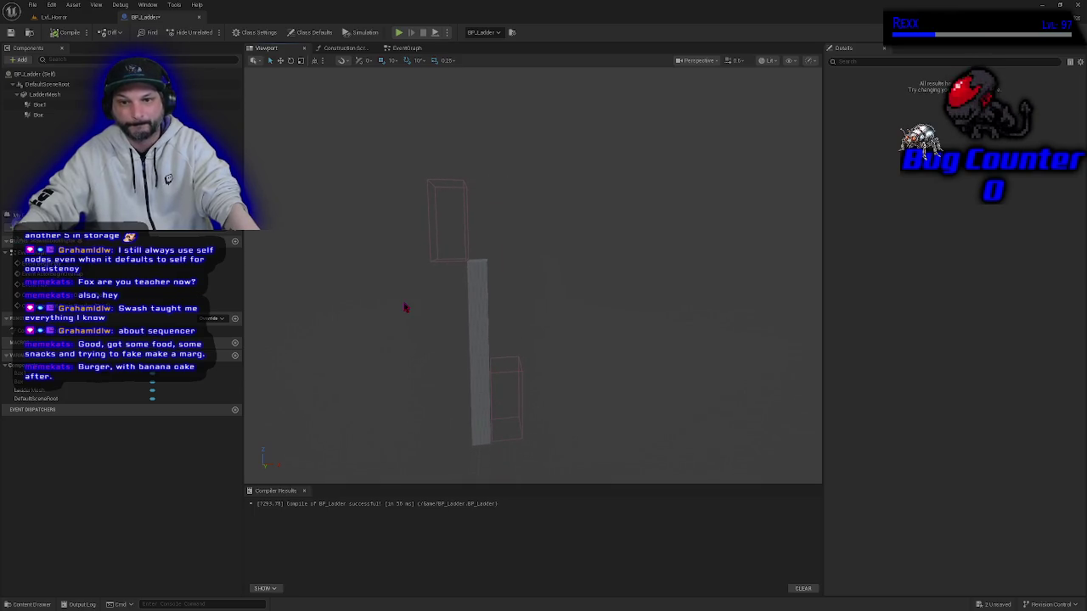
click(407, 48)
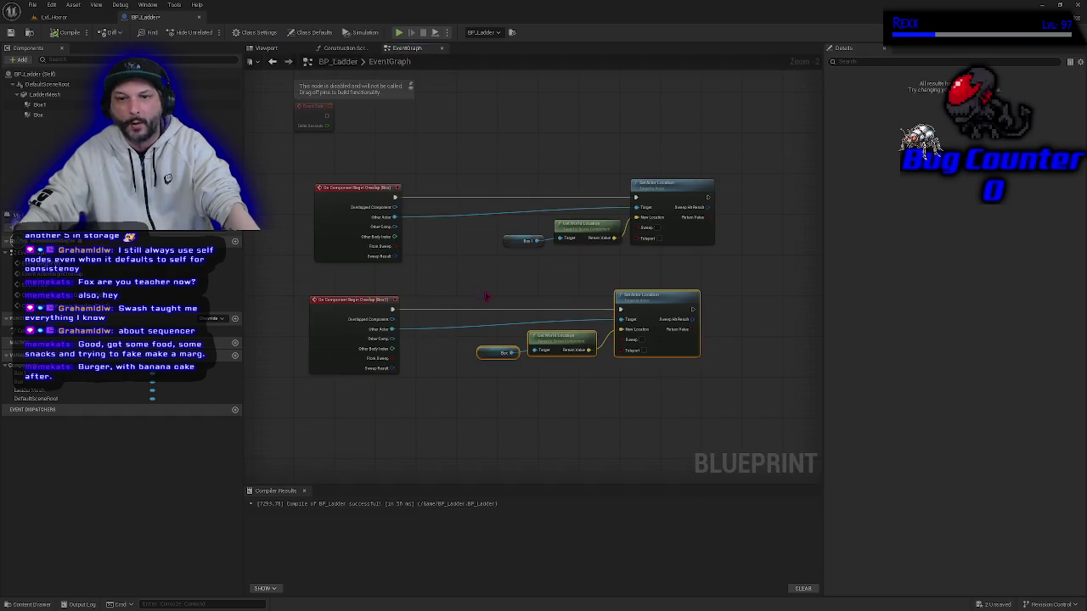
scroll(486, 296, up, 2)
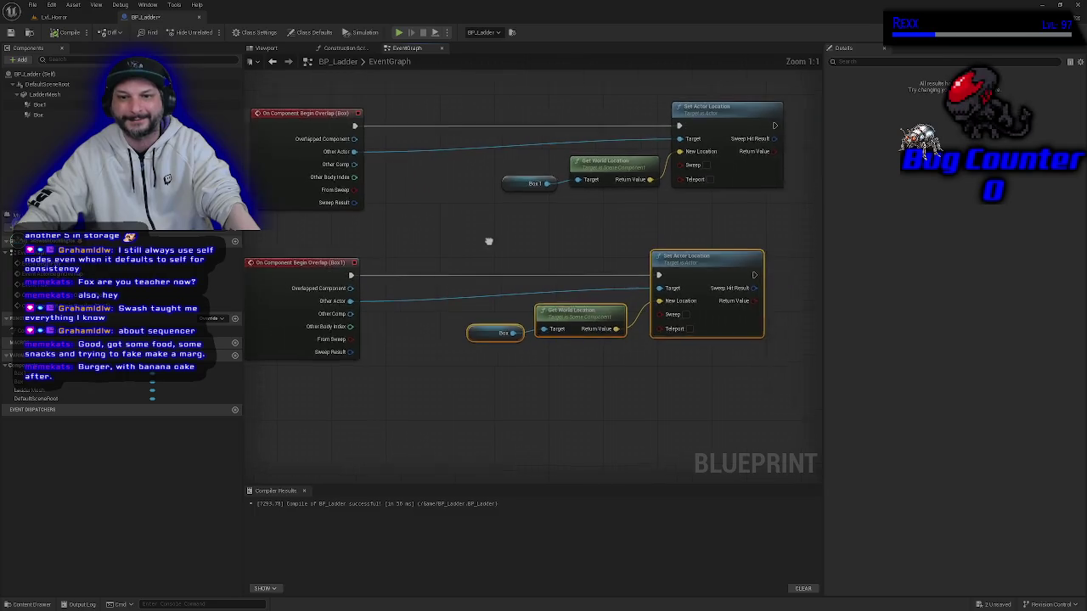
mouse_move(551, 416)
mouse_down()
mouse_move(725, 246)
mouse_move(699, 265)
mouse_move(760, 265)
mouse_move(606, 281)
mouse_move(550, 180)
mouse_move(698, 124)
mouse_move(698, 238)
mouse_up()
Move the location nodes right and the Box 1 and Box getter nodes left.
drag(685, 193, 780, 192)
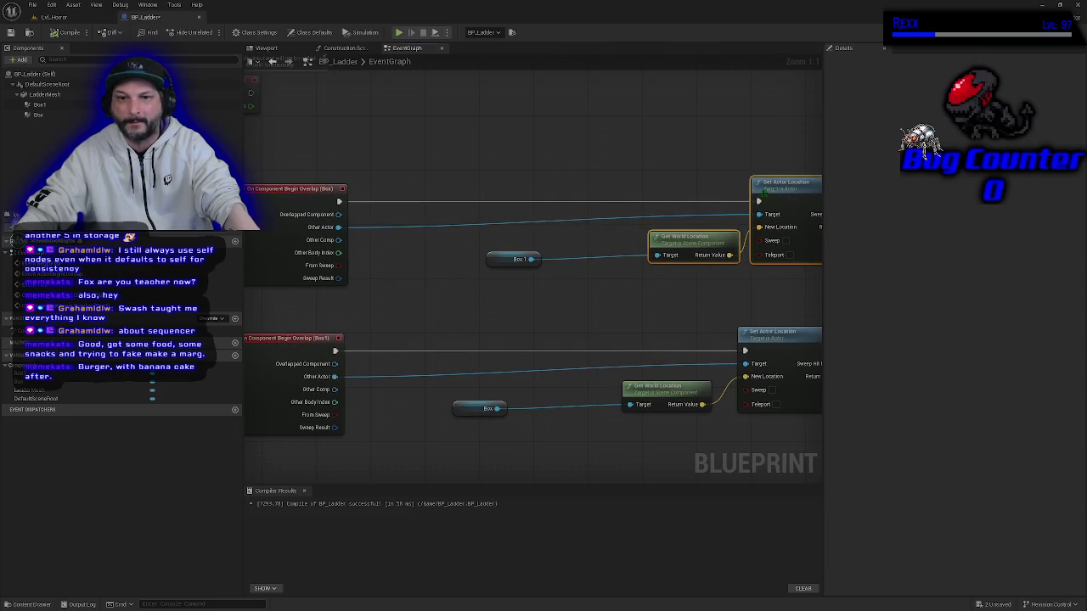
mouse_move(500, 261)
mouse_down()
mouse_move(379, 265)
mouse_move(414, 265)
mouse_move(390, 262)
mouse_up()
click(691, 237)
drag(462, 407, 372, 411)
Add a Set Collision Enabled node from Box 1, then delete it again.
click(436, 327)
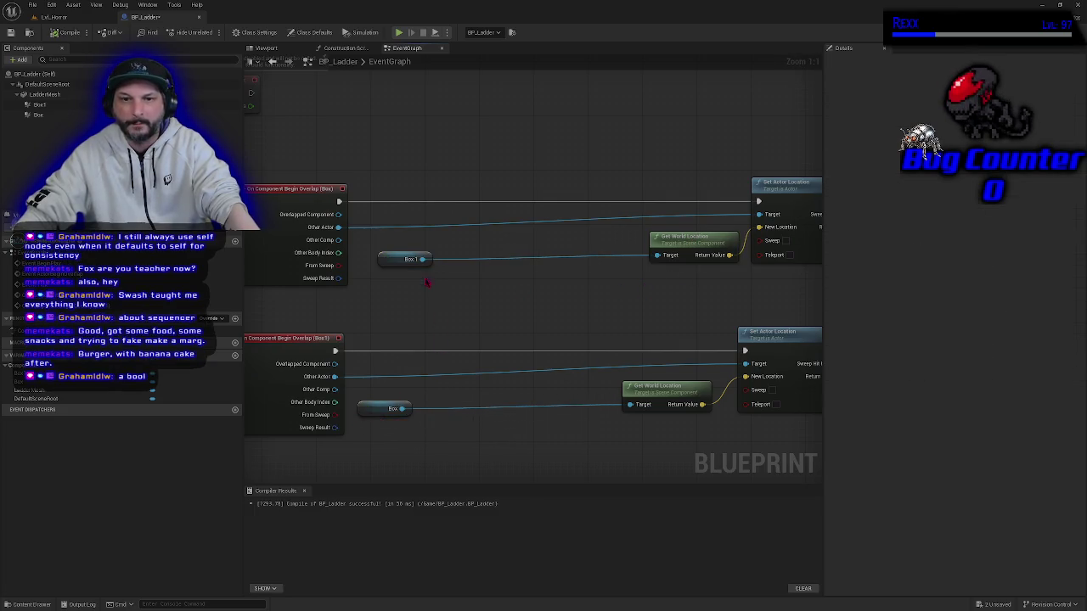
mouse_move(429, 259)
mouse_down()
mouse_move(451, 304)
mouse_move(458, 291)
mouse_move(448, 292)
mouse_up()
text(s)
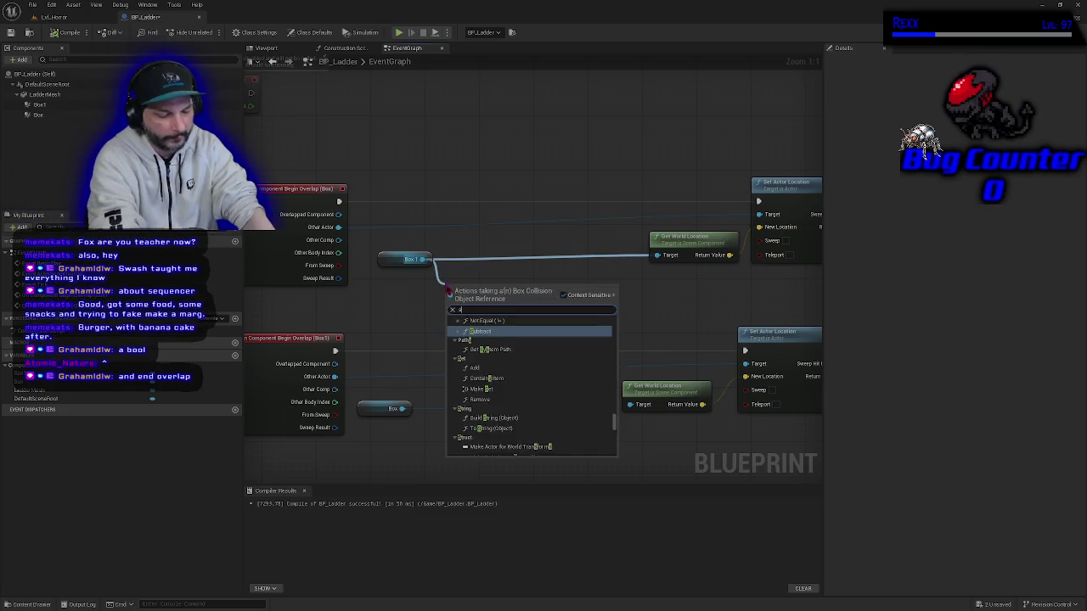
text(et collision)
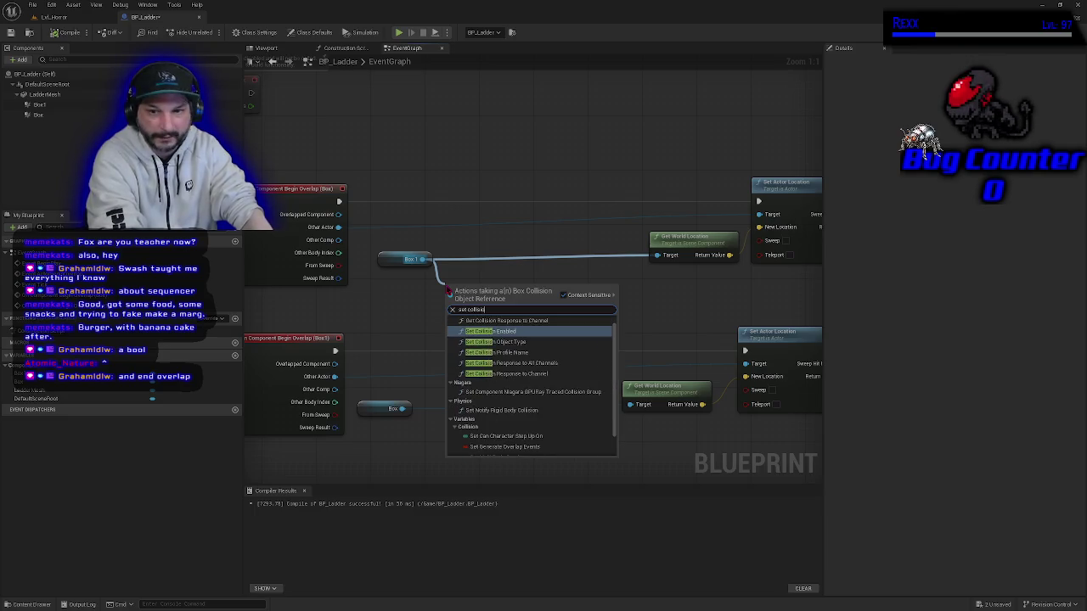
click(472, 333)
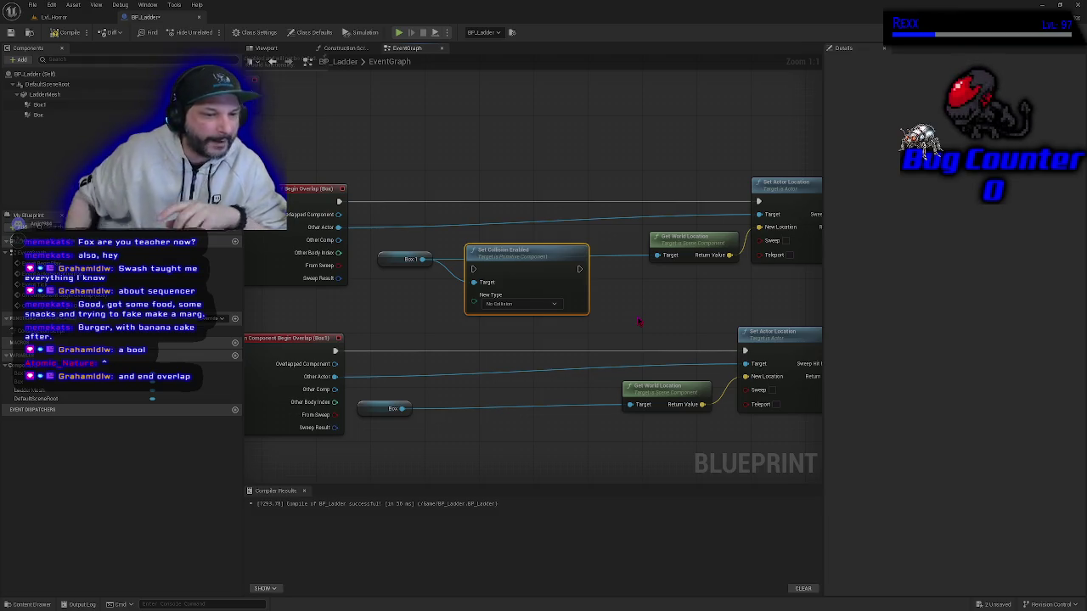
drag(553, 334, 487, 276)
key(Delete)
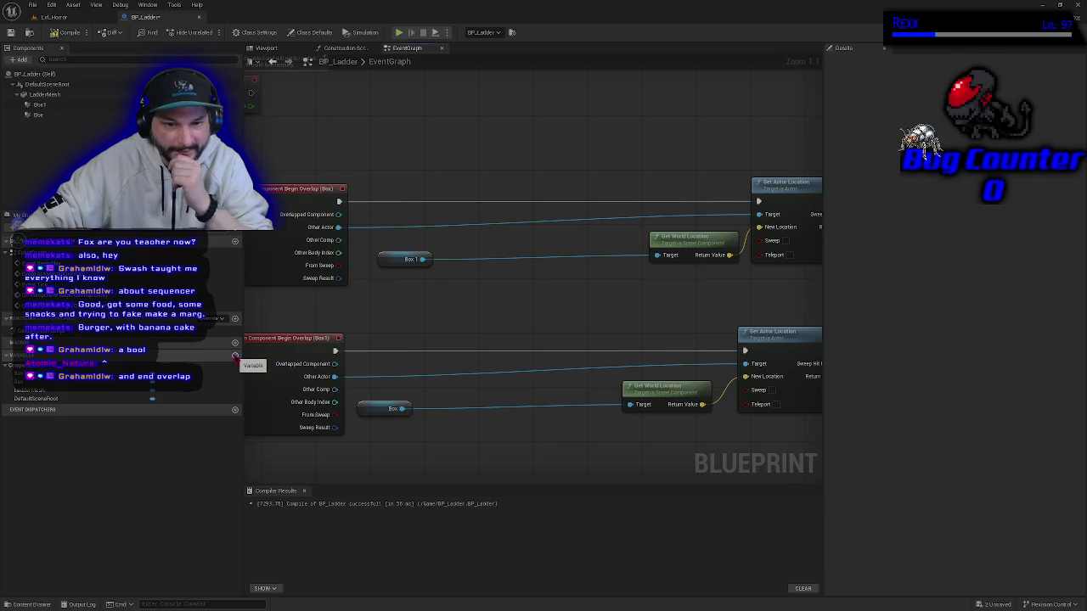
Add Boolean variable NewVar and place a Branch node on the Box overlap teleport chain.
click(235, 356)
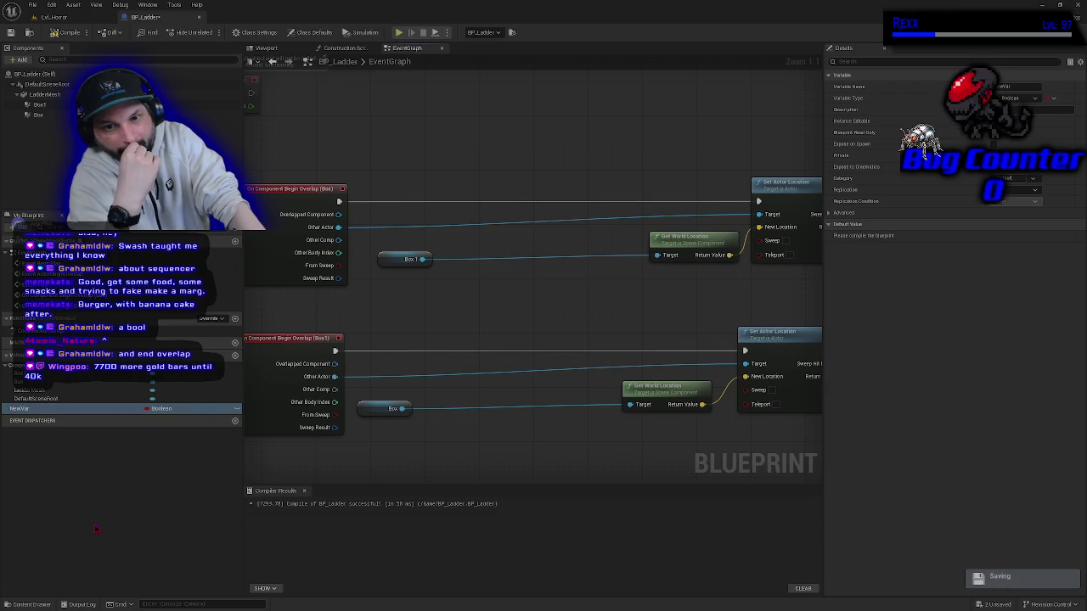
click(522, 191)
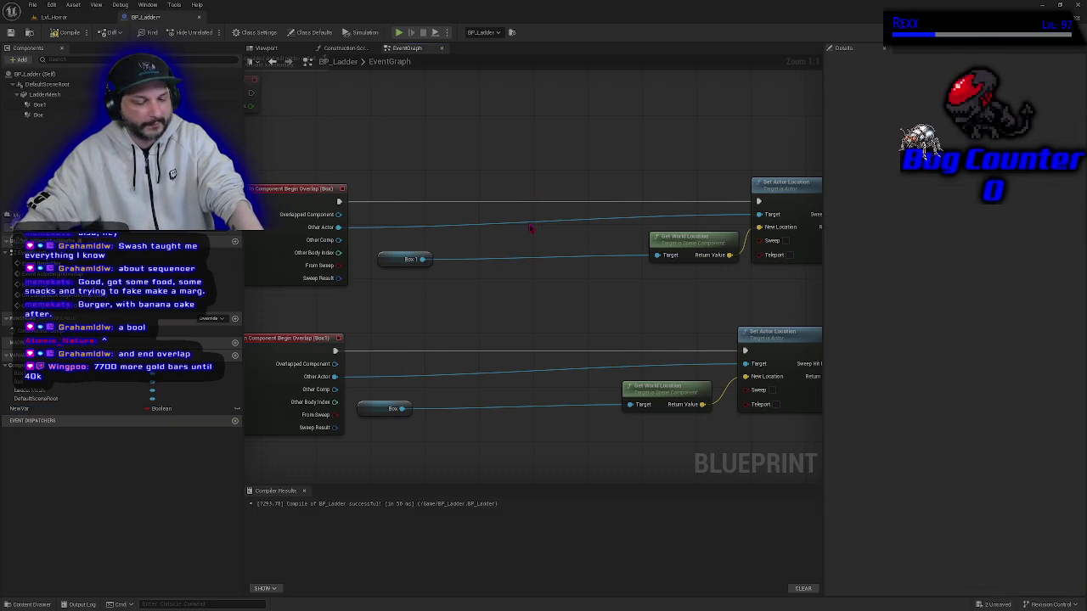
click(507, 172)
mouse_move(540, 180)
mouse_down()
mouse_move(523, 206)
mouse_move(463, 198)
mouse_move(478, 199)
mouse_up()
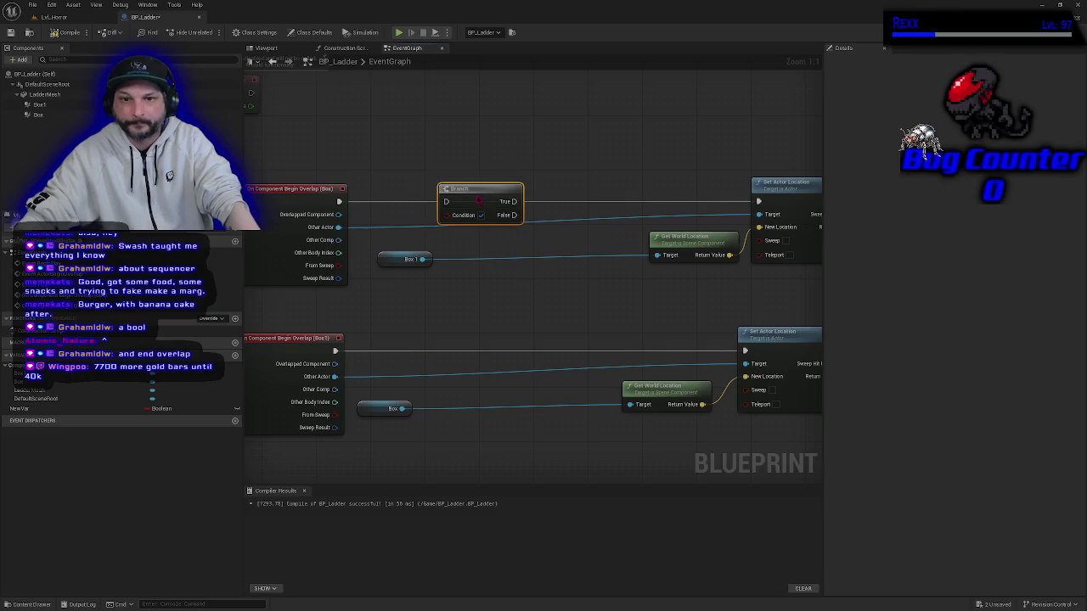
drag(468, 260, 521, 326)
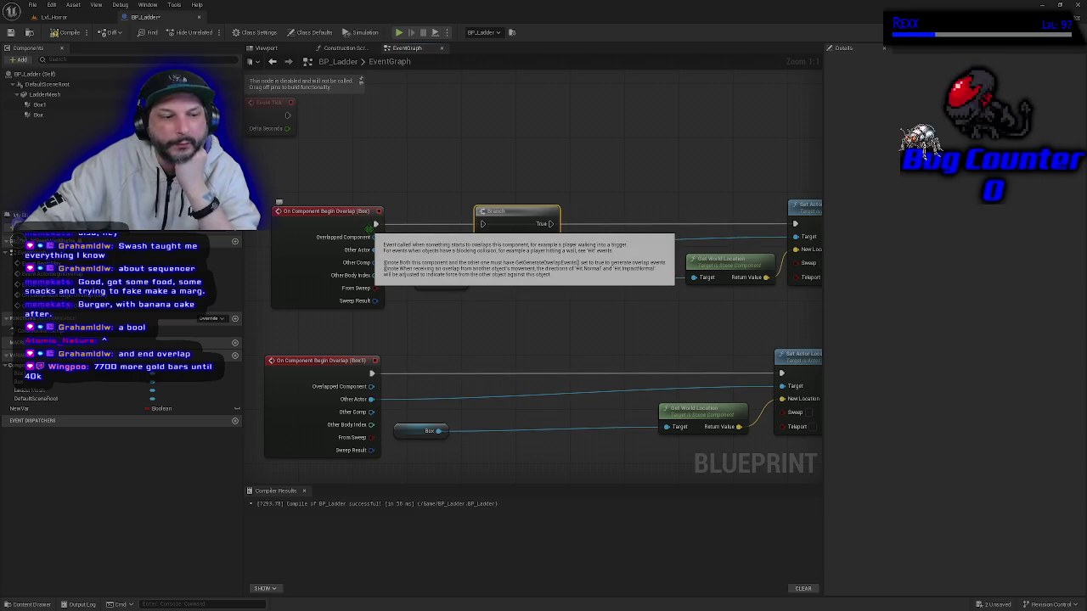
double_click(41, 411)
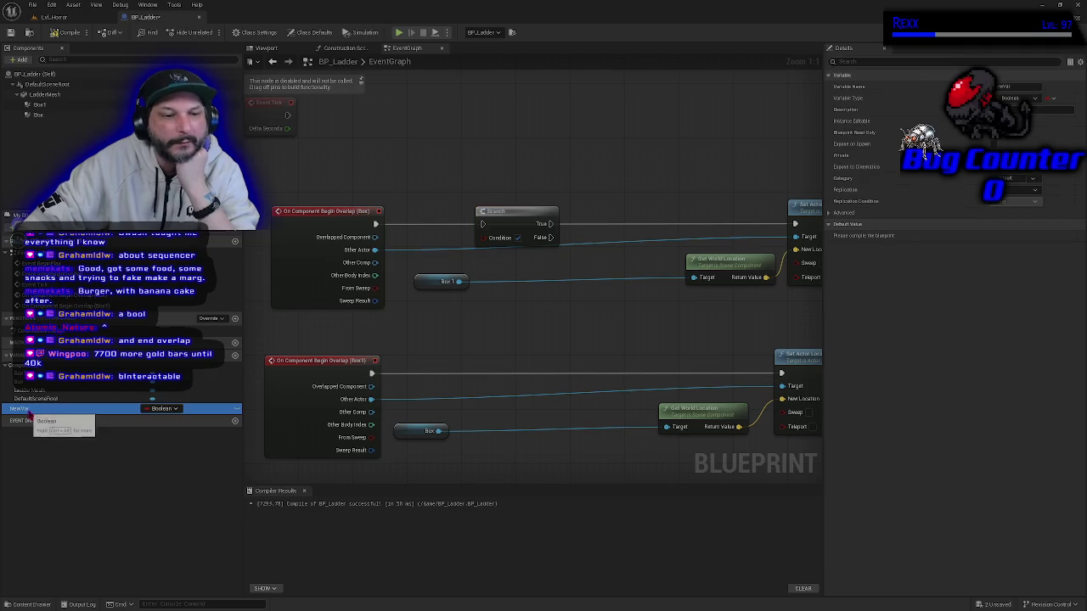
Name the Boolean bInteractable, compile, and drop its getter beside the Branch's Condition input.
text(bInteractable)
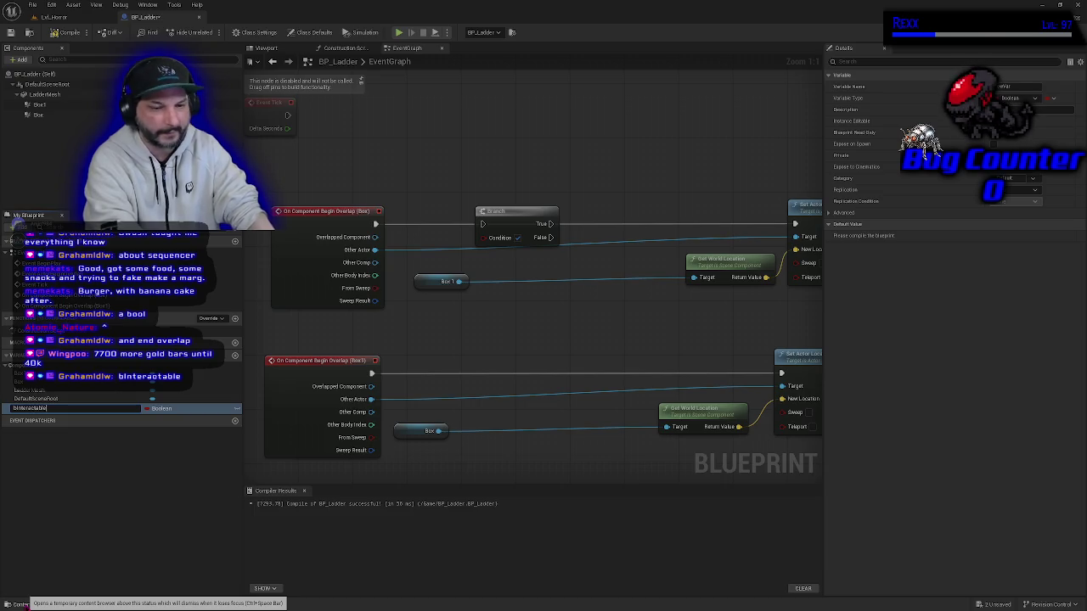
key(Return)
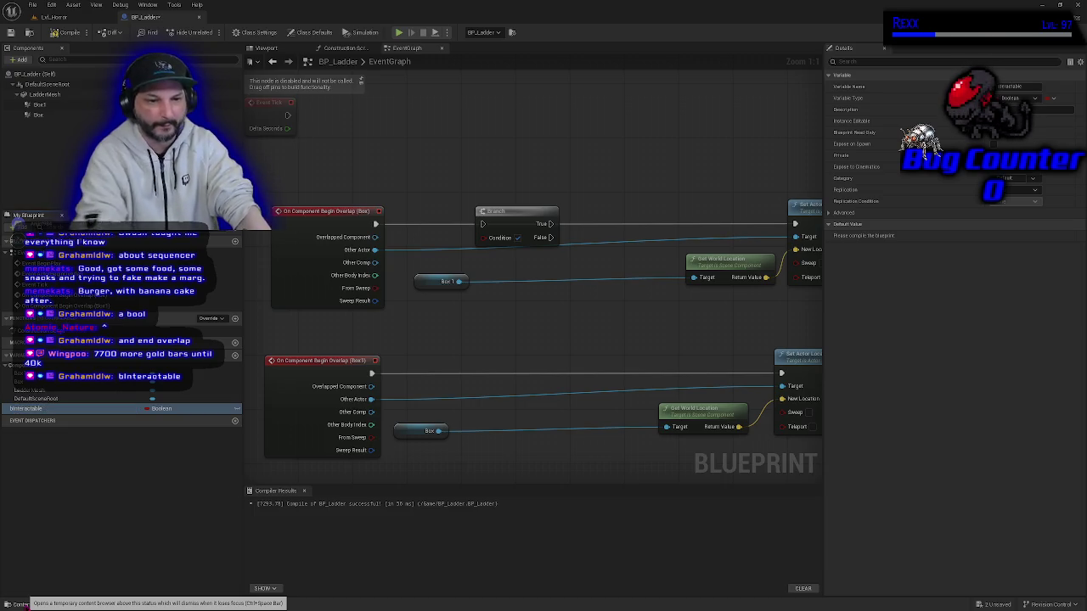
click(68, 32)
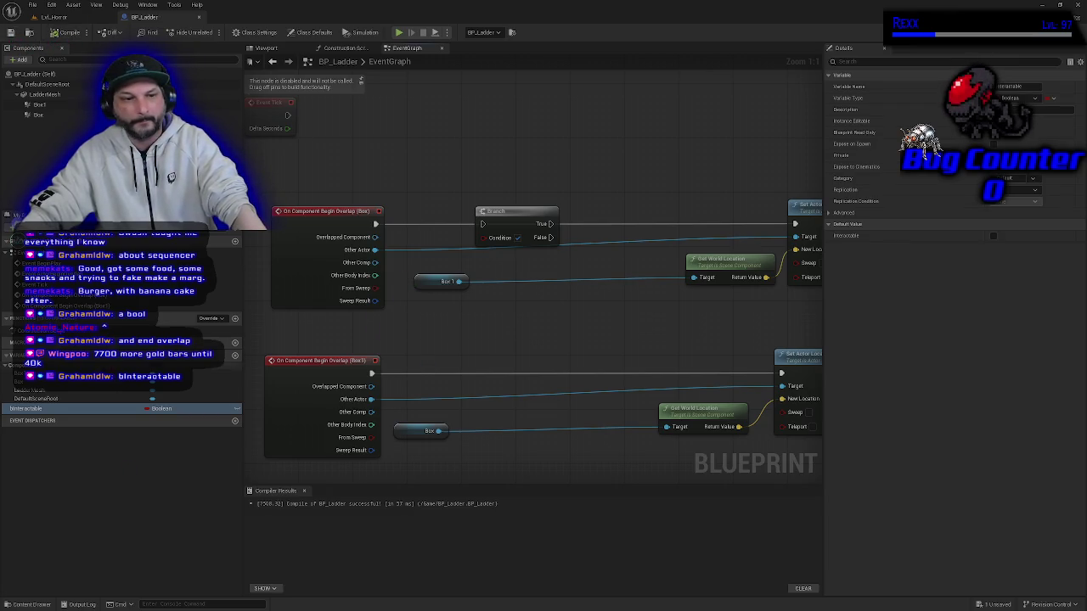
mouse_move(47, 409)
mouse_down()
mouse_move(339, 340)
mouse_move(483, 237)
mouse_up()
drag(399, 236, 420, 243)
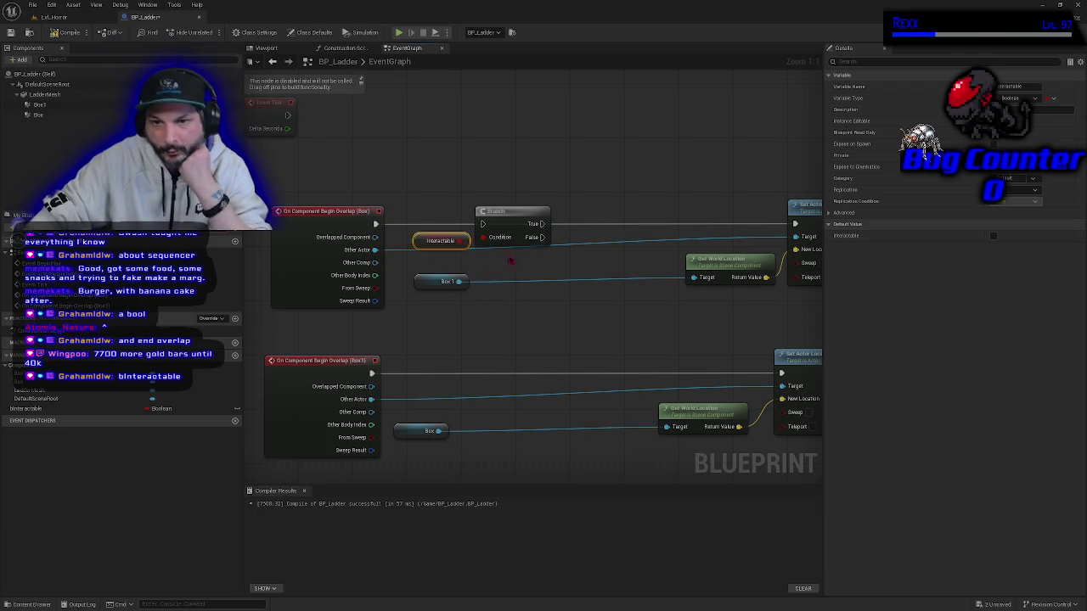
Move the Branch and its Interactable getter slightly right and down.
drag(439, 181, 556, 253)
drag(501, 218, 548, 218)
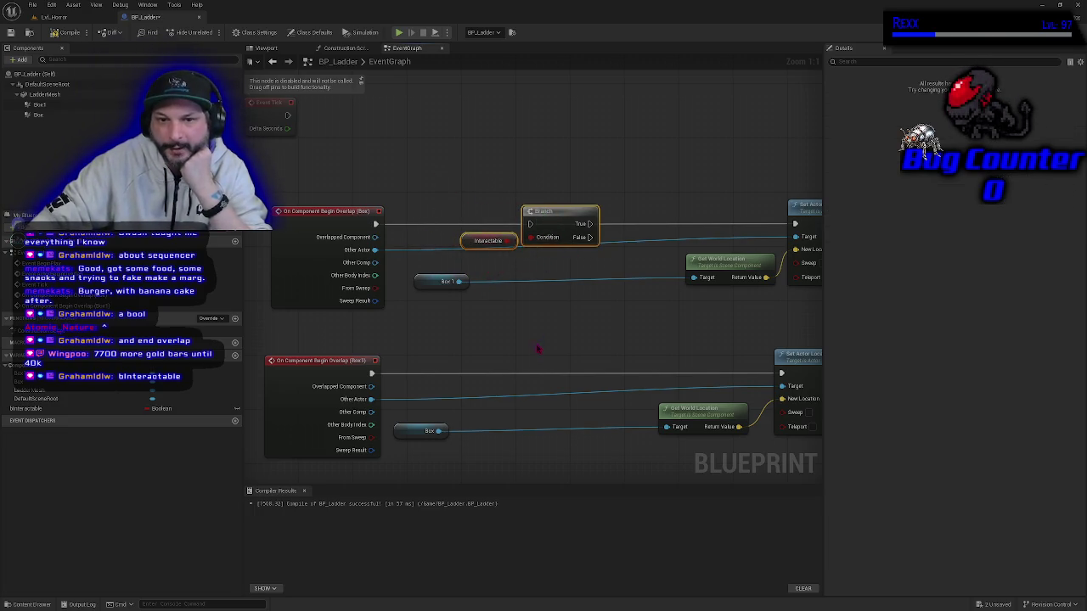
drag(538, 347, 506, 324)
drag(435, 229, 437, 236)
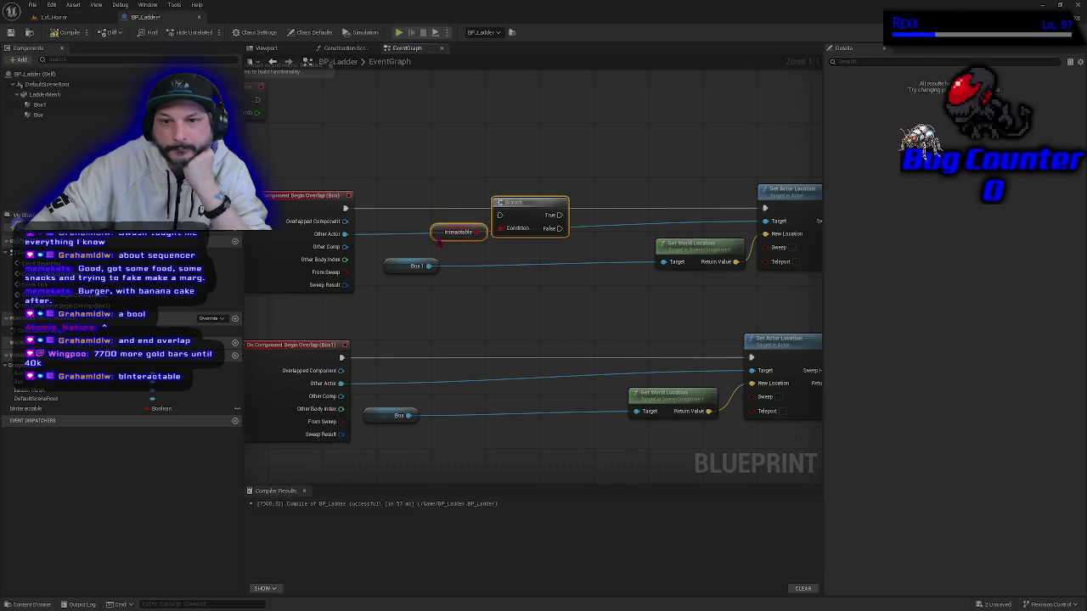
click(447, 333)
click(436, 233)
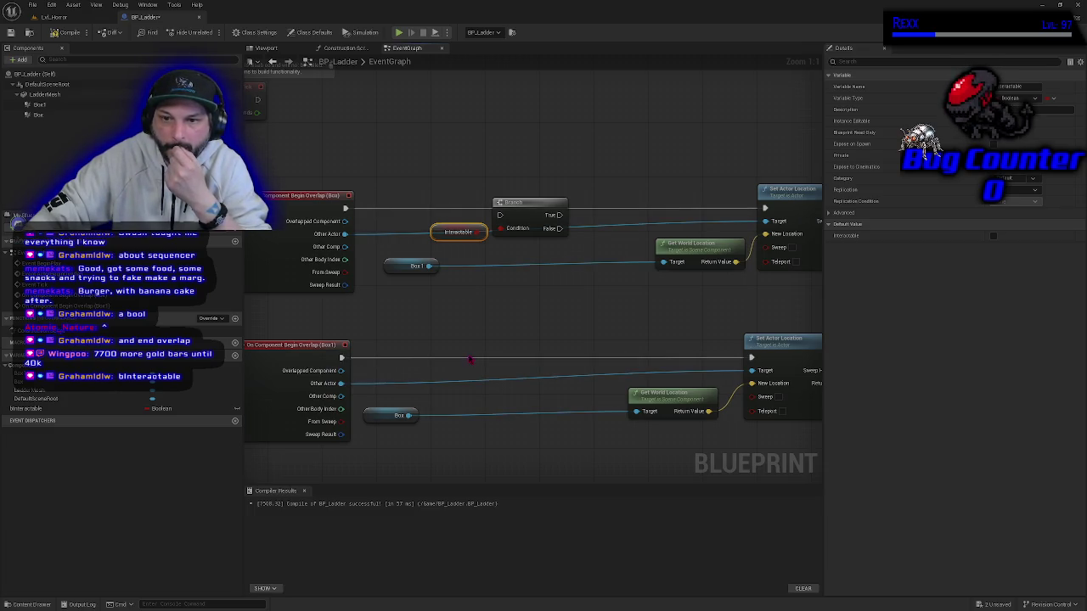
click(501, 193)
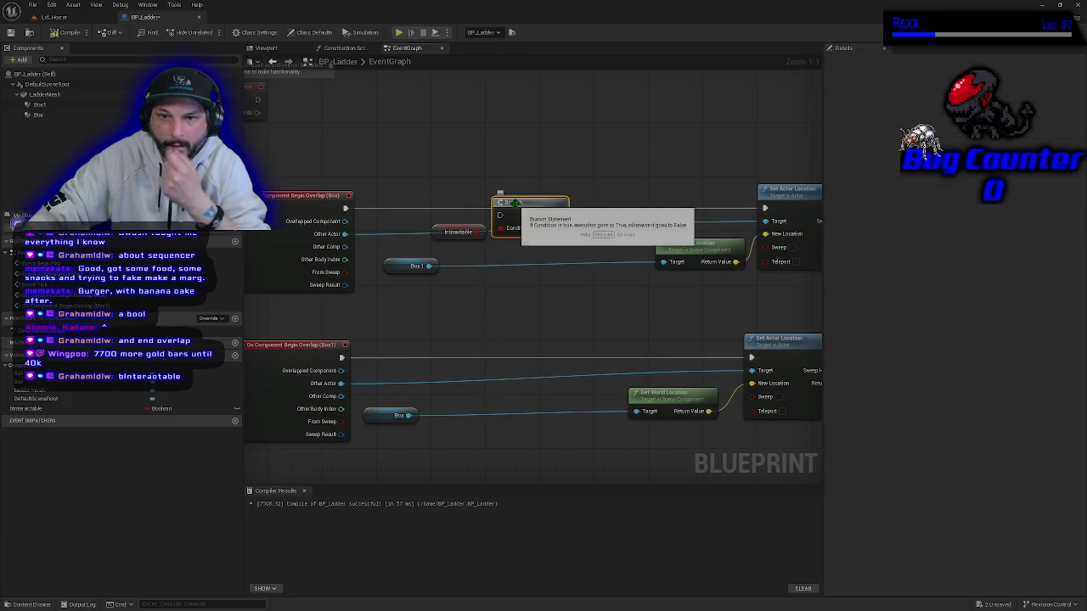
Add a SET bInteractable node below the Branch and arrange it near the getter.
click(83, 408)
drag(512, 316, 476, 311)
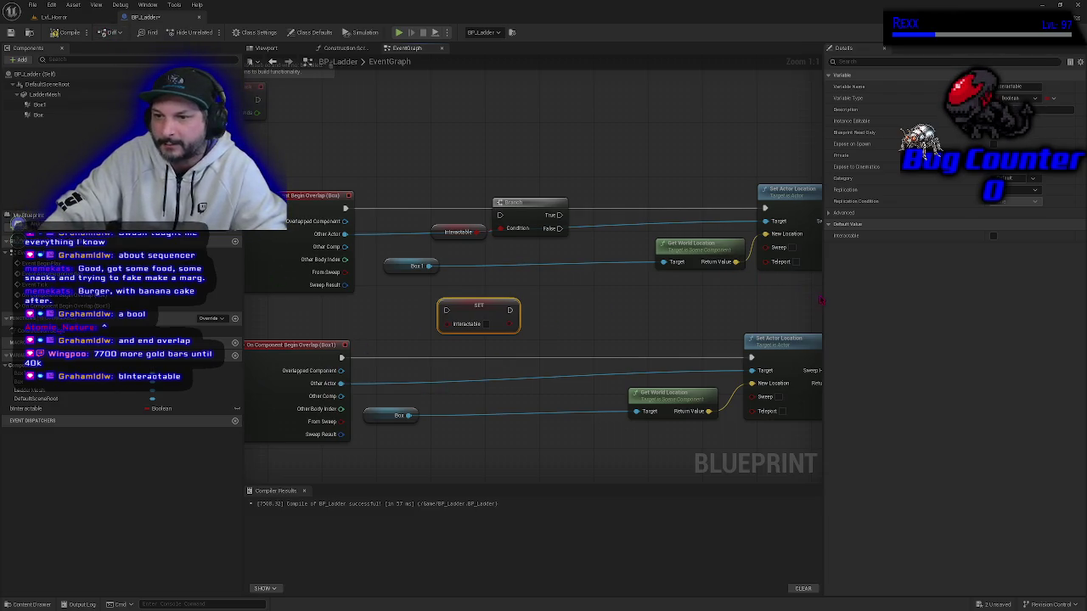
drag(828, 294, 919, 299)
drag(540, 306, 594, 292)
mouse_move(468, 161)
mouse_down()
mouse_move(542, 223)
mouse_move(541, 150)
mouse_up()
click(541, 288)
click(449, 149)
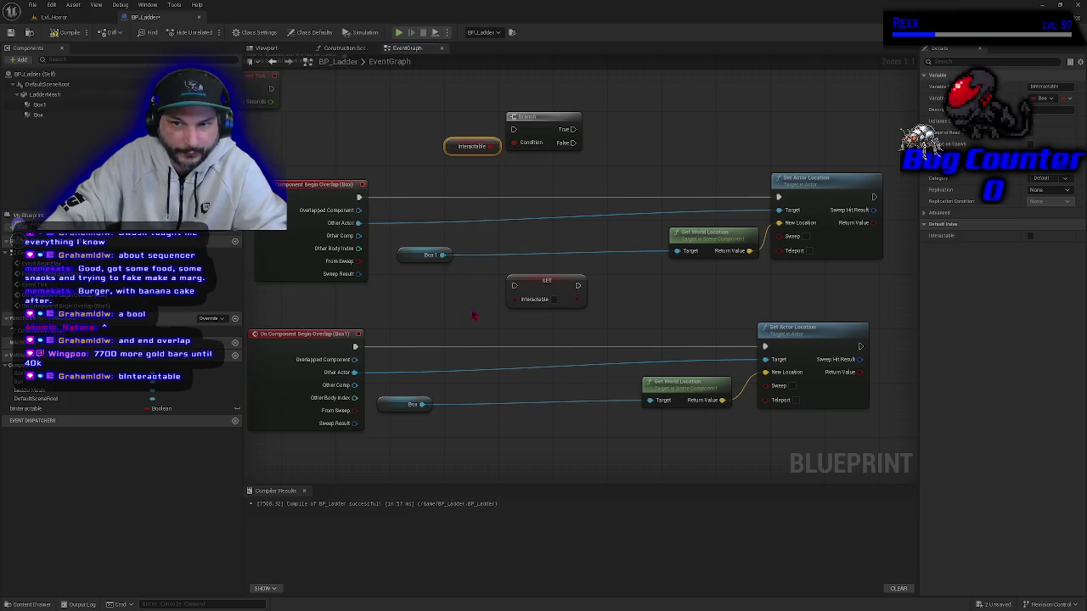
click(406, 256)
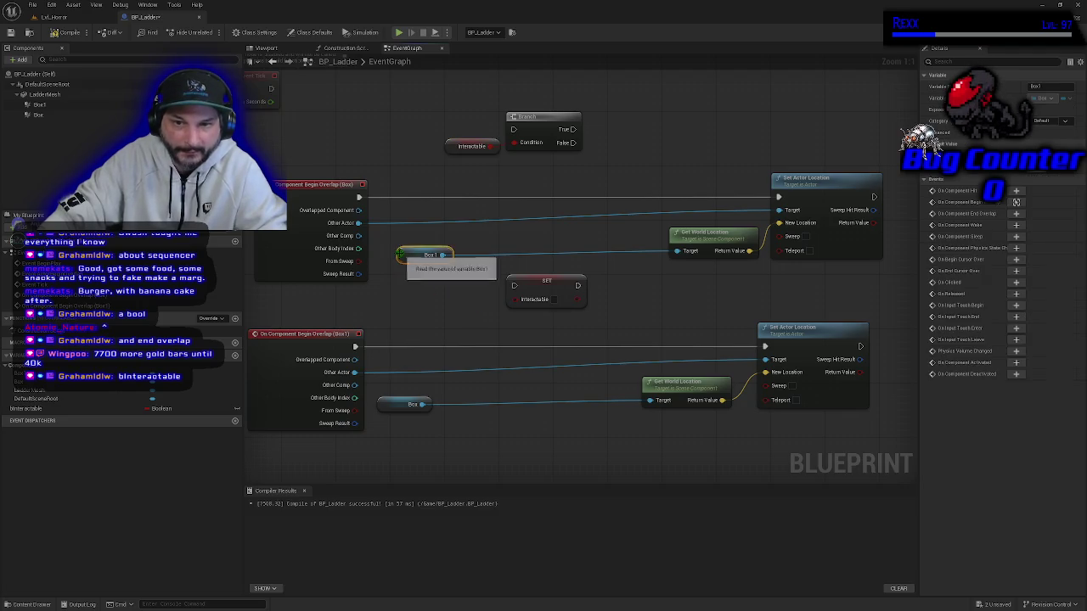
click(471, 146)
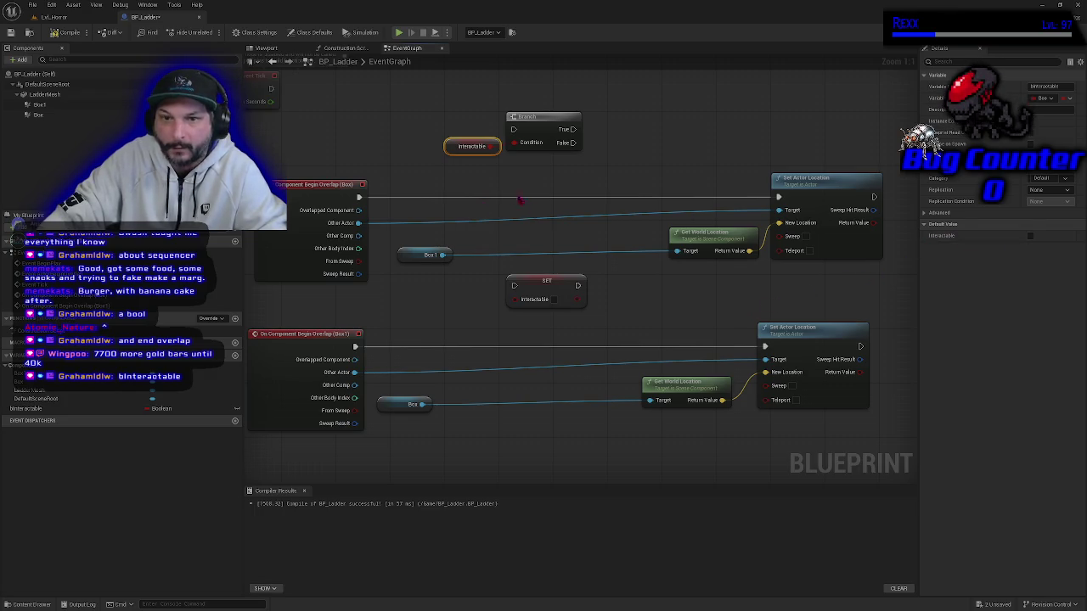
Make bInteractable default to true, then compile and save BP_Ladder.
click(82, 408)
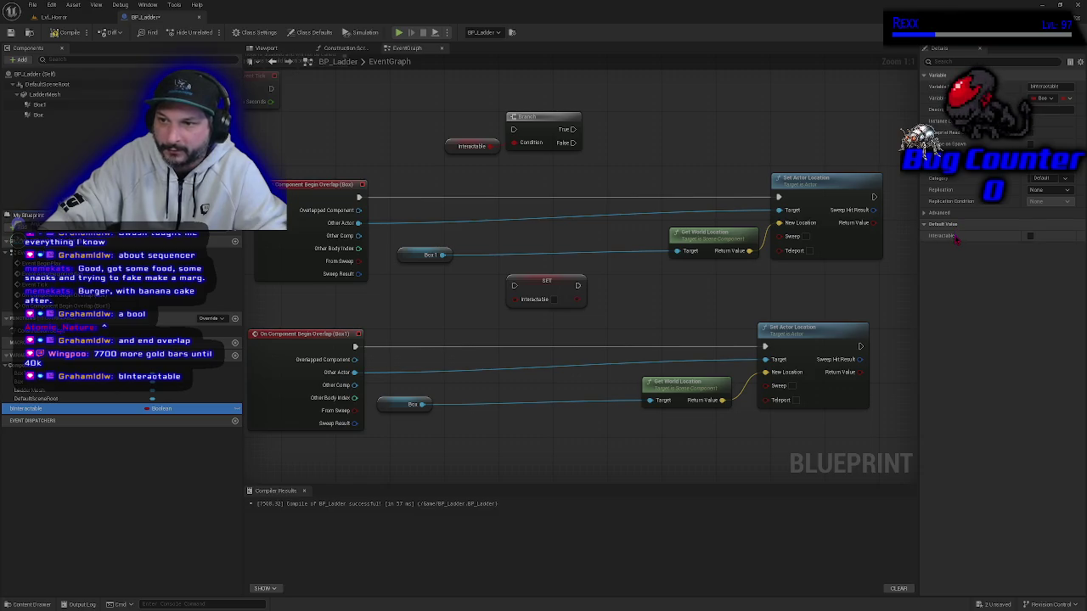
click(1030, 238)
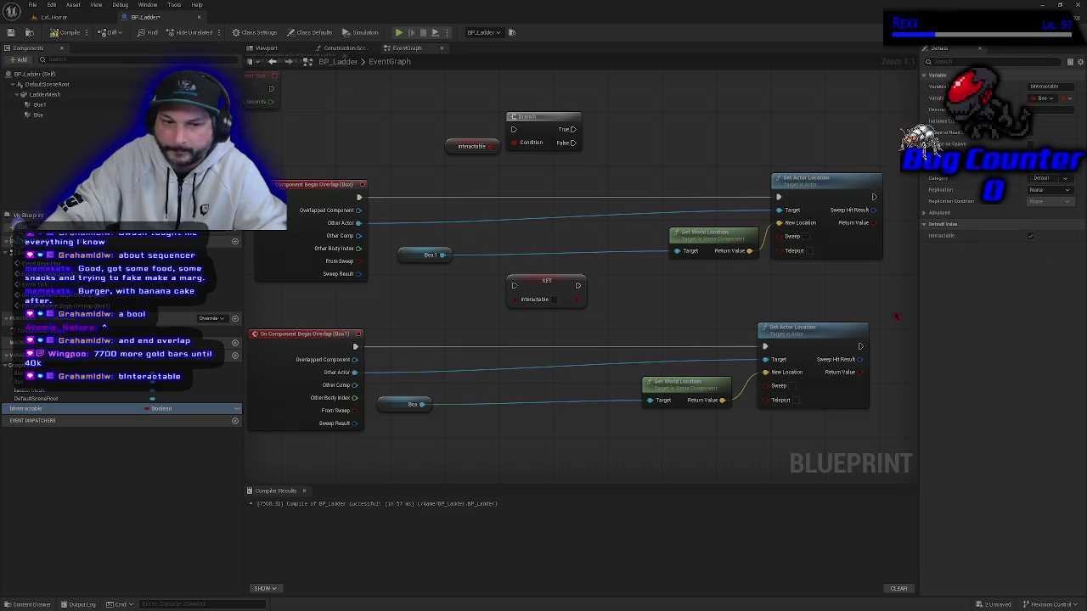
click(66, 32)
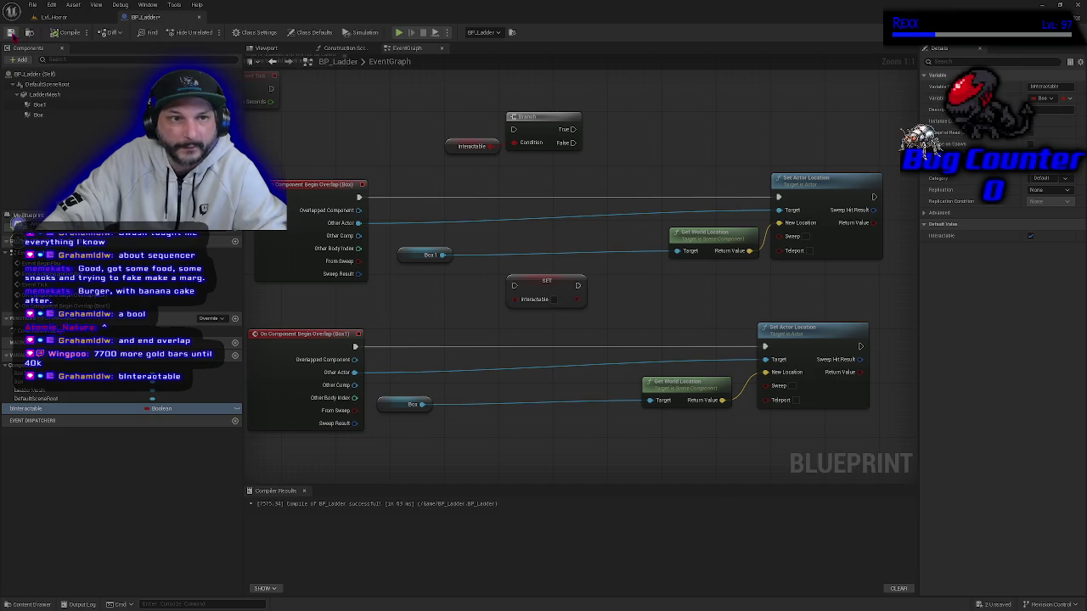
click(11, 32)
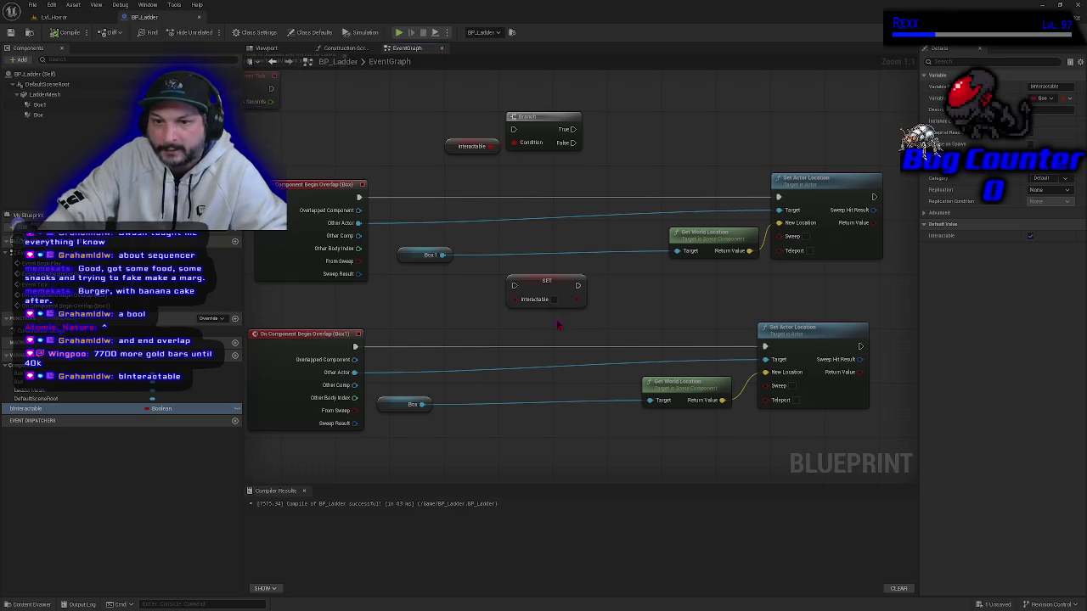
Recheck the Interactable default value and shift the Branch and getter slightly down.
click(547, 279)
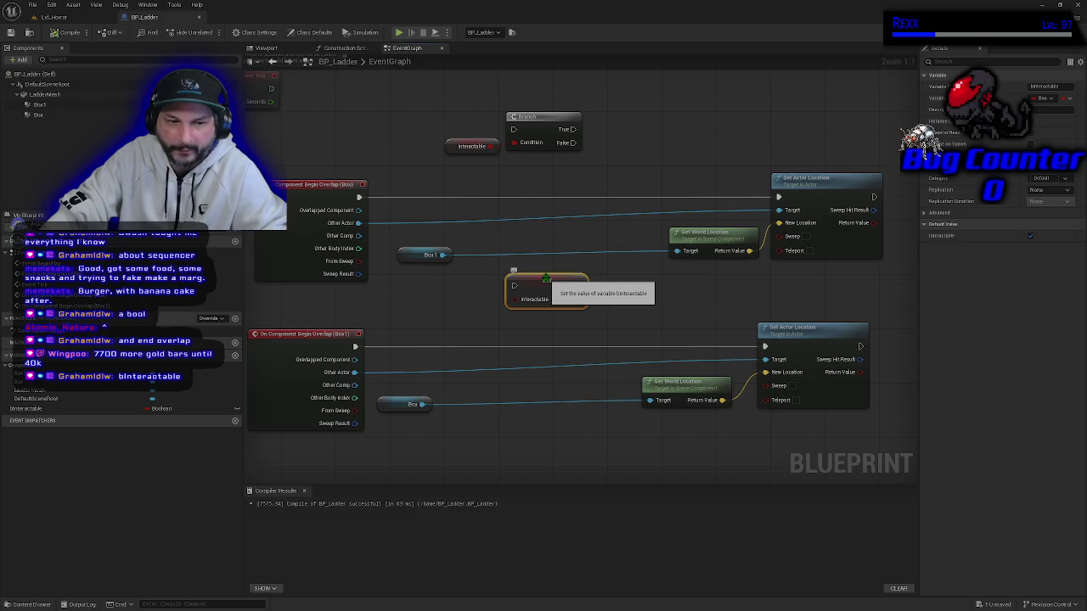
click(1030, 238)
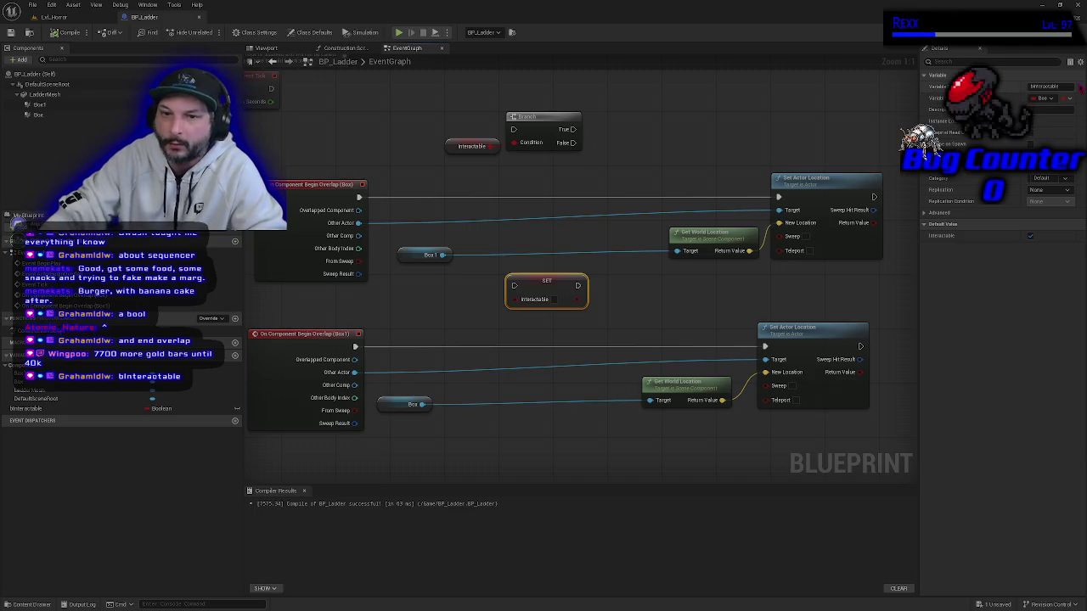
mouse_move(394, 318)
mouse_down()
mouse_move(471, 326)
mouse_move(409, 327)
mouse_up()
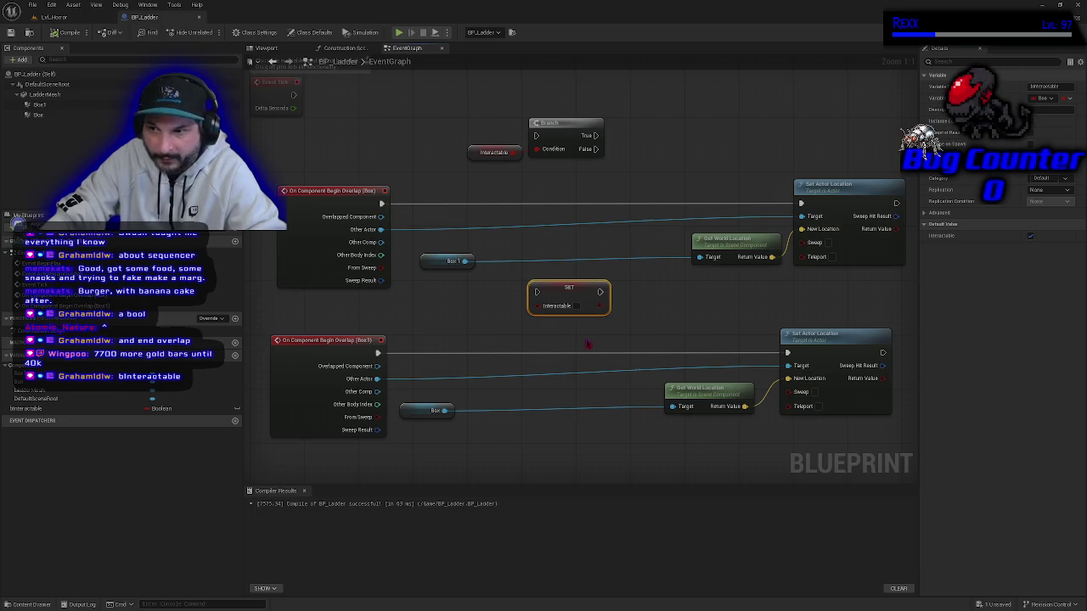
drag(590, 343, 556, 343)
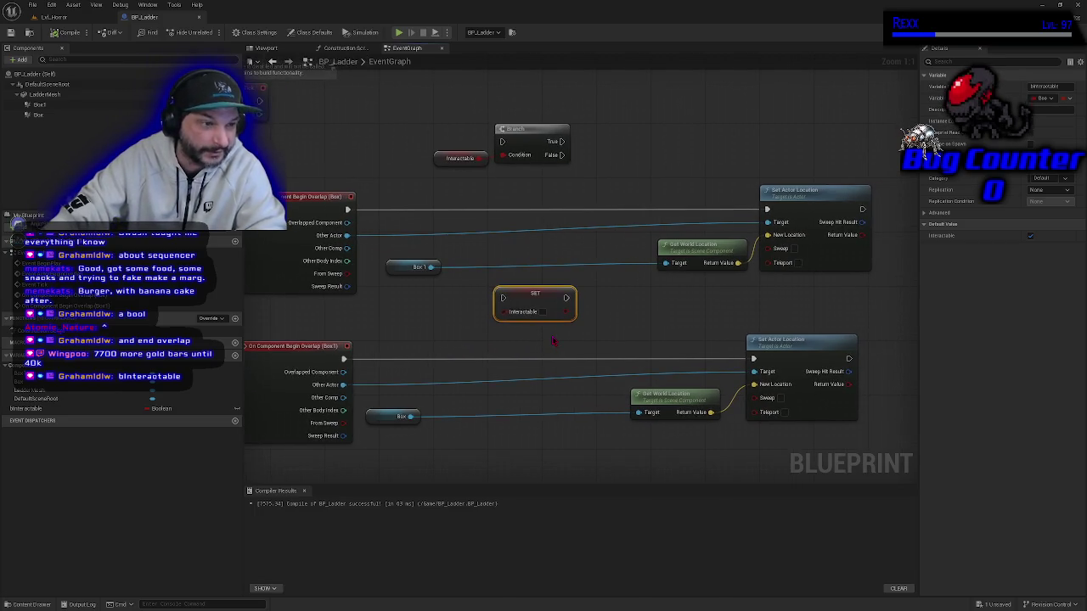
mouse_move(452, 106)
mouse_down()
mouse_move(541, 180)
mouse_move(447, 156)
mouse_up()
click(468, 137)
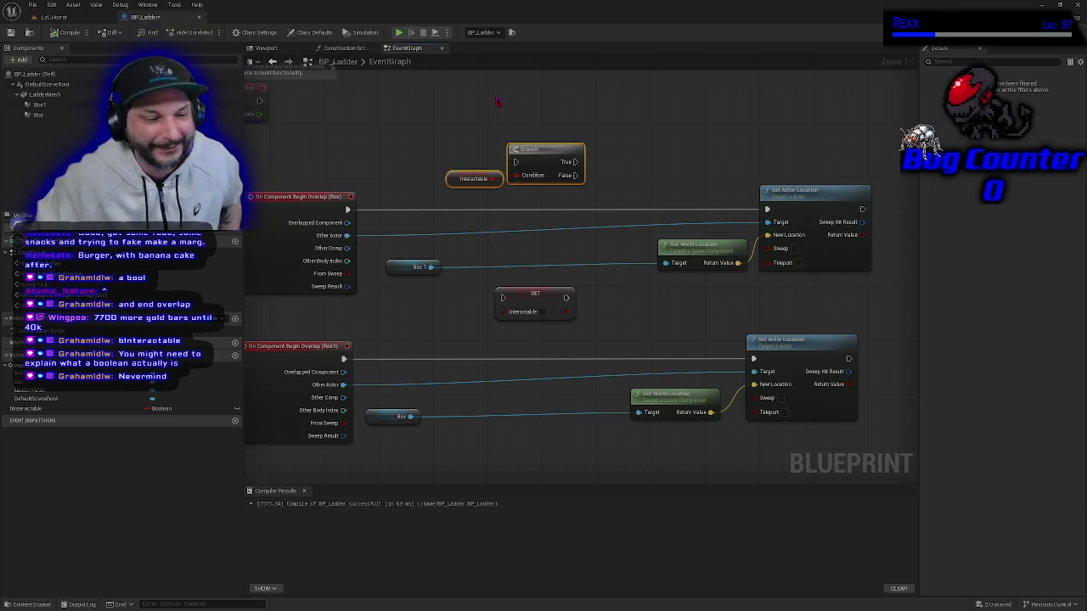
Select the Branch and Interactable getter together and raise them higher.
click(486, 131)
drag(461, 111, 553, 183)
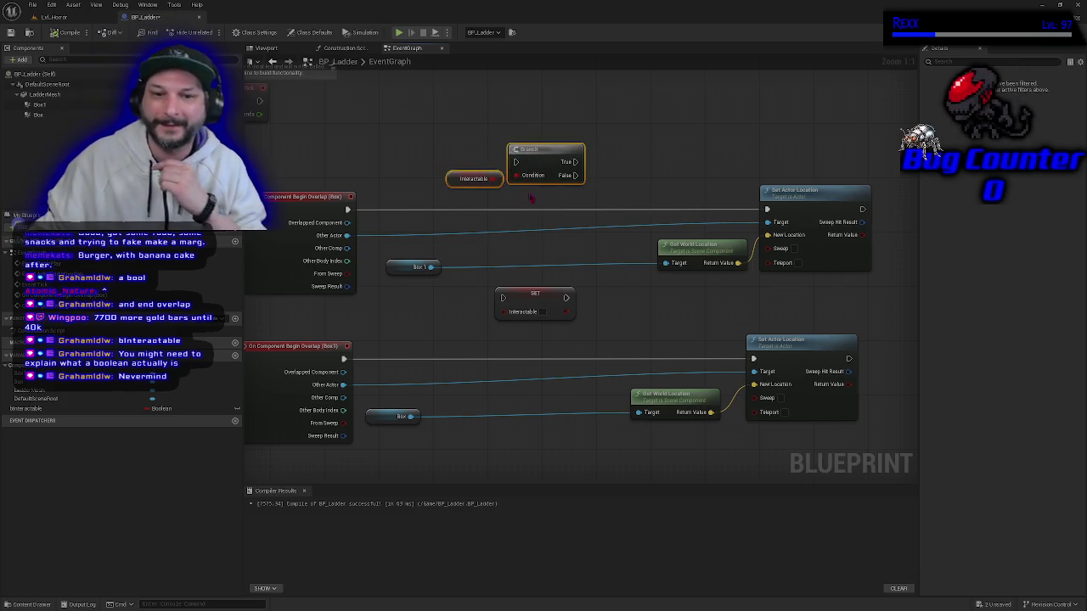
click(470, 140)
mouse_move(463, 116)
mouse_down()
mouse_move(533, 165)
mouse_move(535, 183)
mouse_up()
click(551, 204)
drag(452, 129, 541, 192)
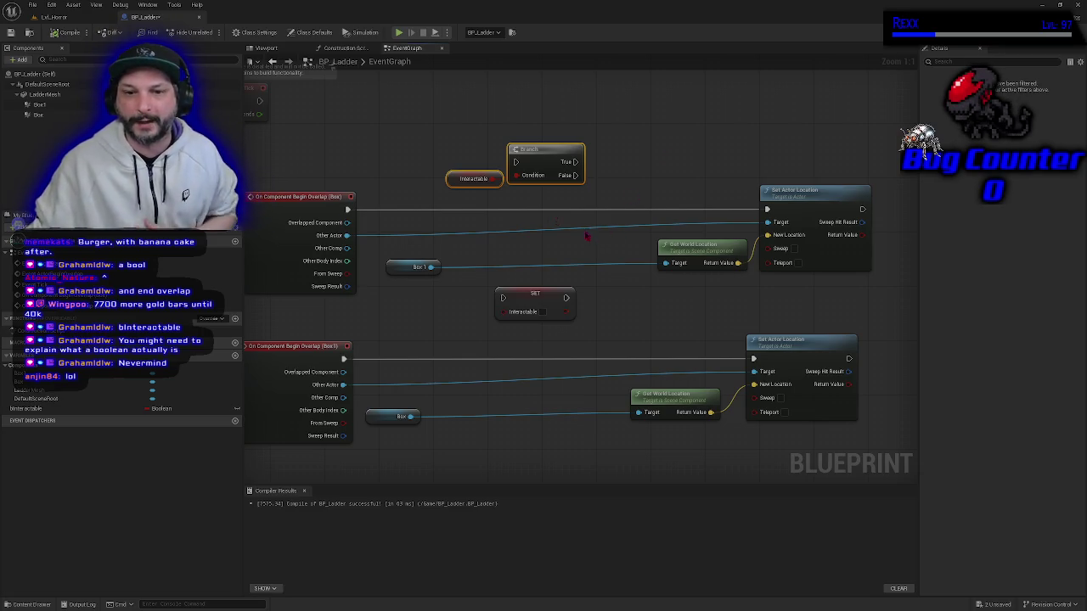
mouse_move(460, 99)
mouse_down()
mouse_move(539, 185)
mouse_move(548, 111)
mouse_up()
mouse_move(429, 327)
mouse_down()
mouse_move(484, 340)
mouse_move(466, 364)
mouse_move(428, 340)
mouse_up()
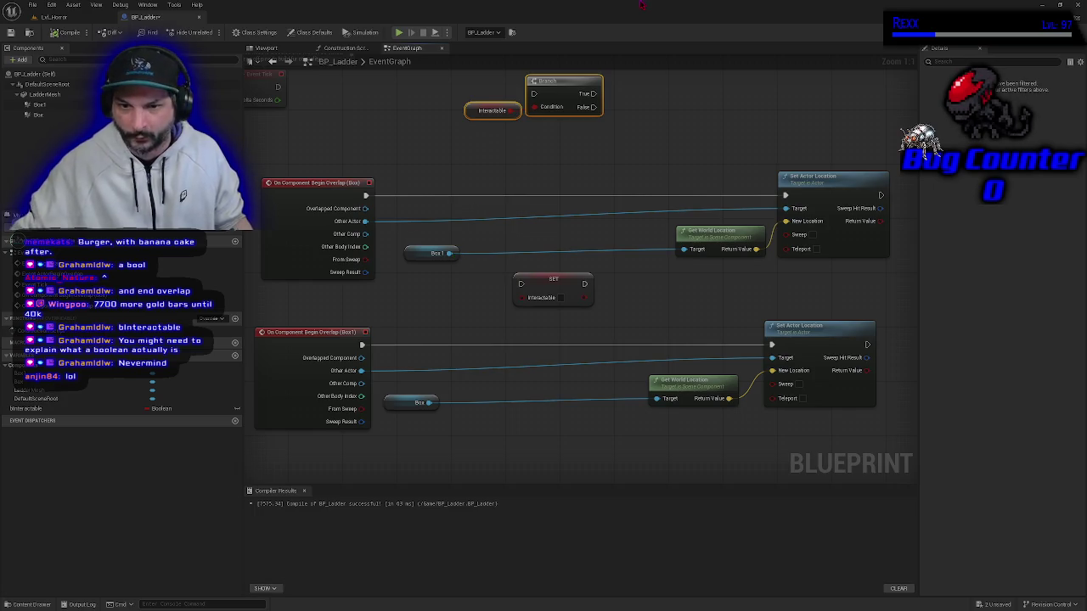
Nudge Box1 up and move the lower overlap event's node group further down.
drag(413, 252, 412, 245)
mouse_move(324, 316)
mouse_down()
mouse_move(650, 432)
mouse_move(812, 423)
mouse_up()
drag(771, 322, 769, 382)
drag(581, 346, 582, 313)
click(475, 332)
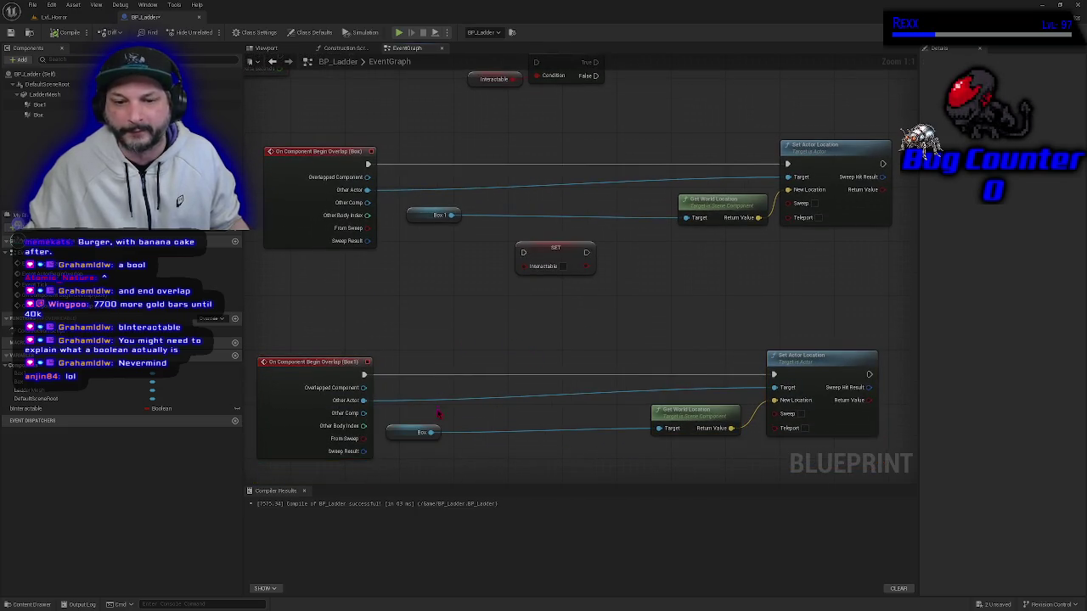
Duplicate the Box getter beneath Box1 and move the SET Interactable node lower.
click(393, 422)
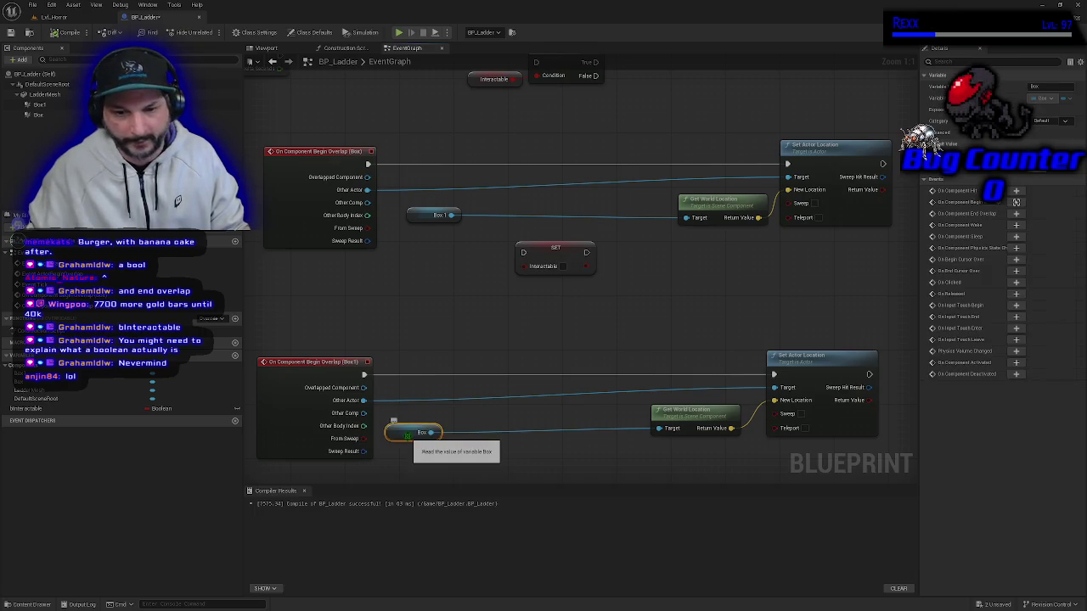
key(ctrl+c)
key(ctrl+v)
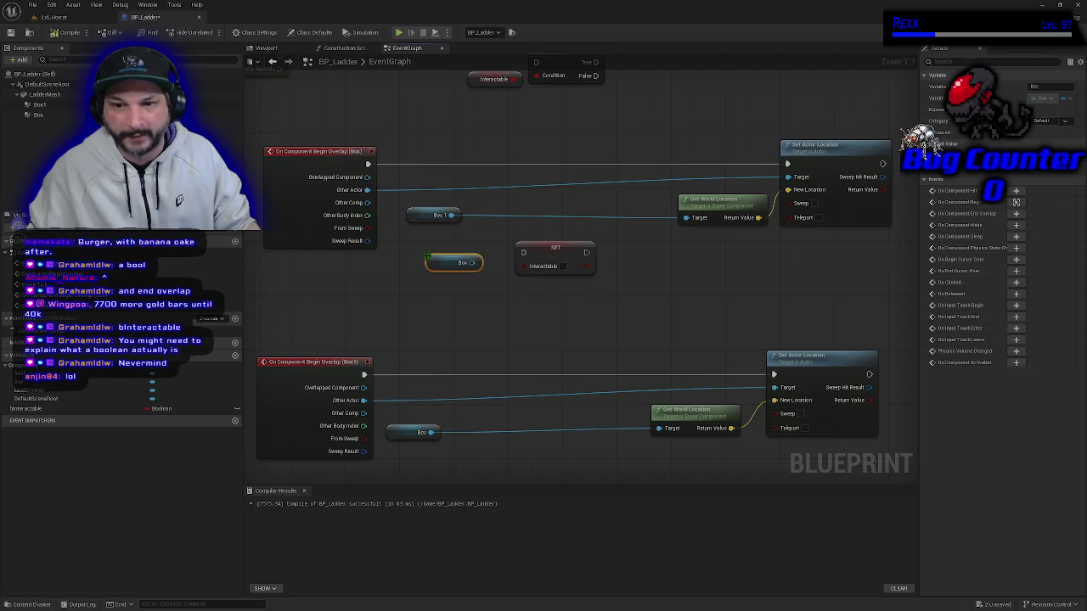
drag(441, 263, 421, 263)
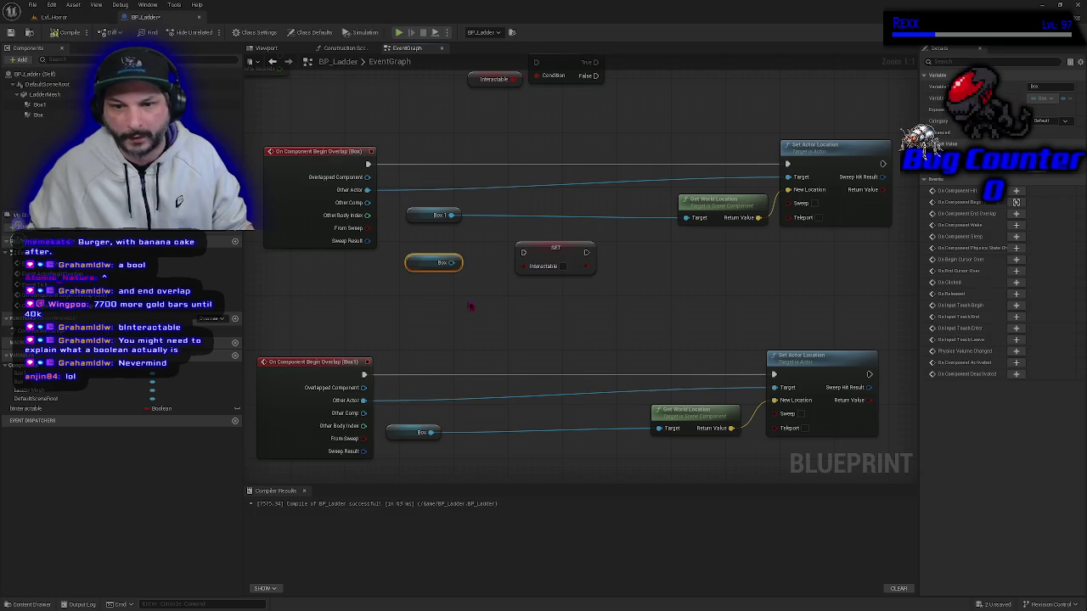
drag(550, 256, 557, 298)
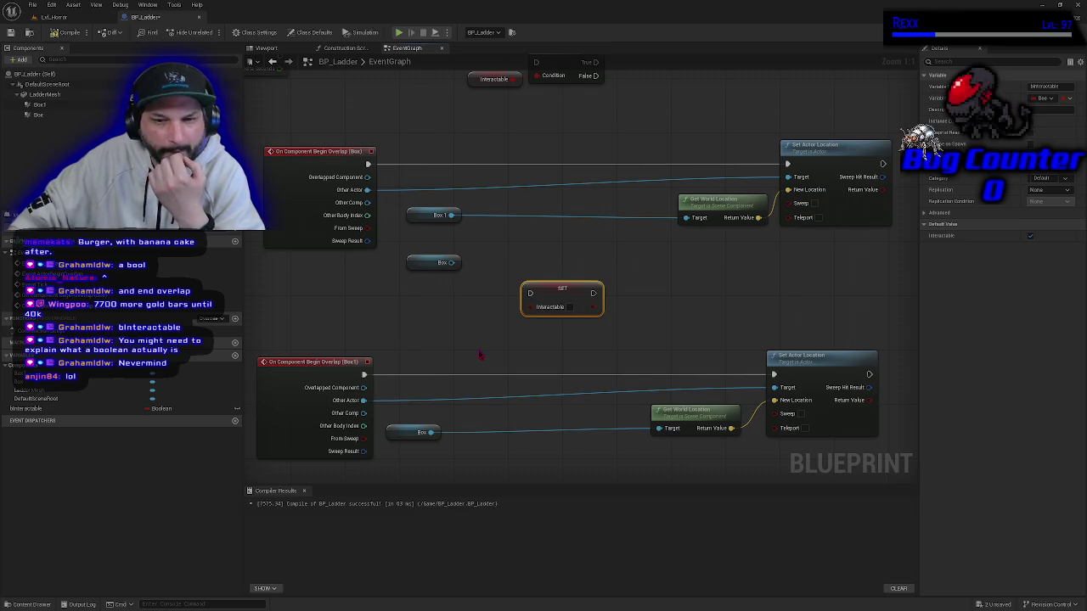
mouse_move(453, 263)
mouse_down()
mouse_move(492, 340)
mouse_move(480, 332)
mouse_up()
click(417, 318)
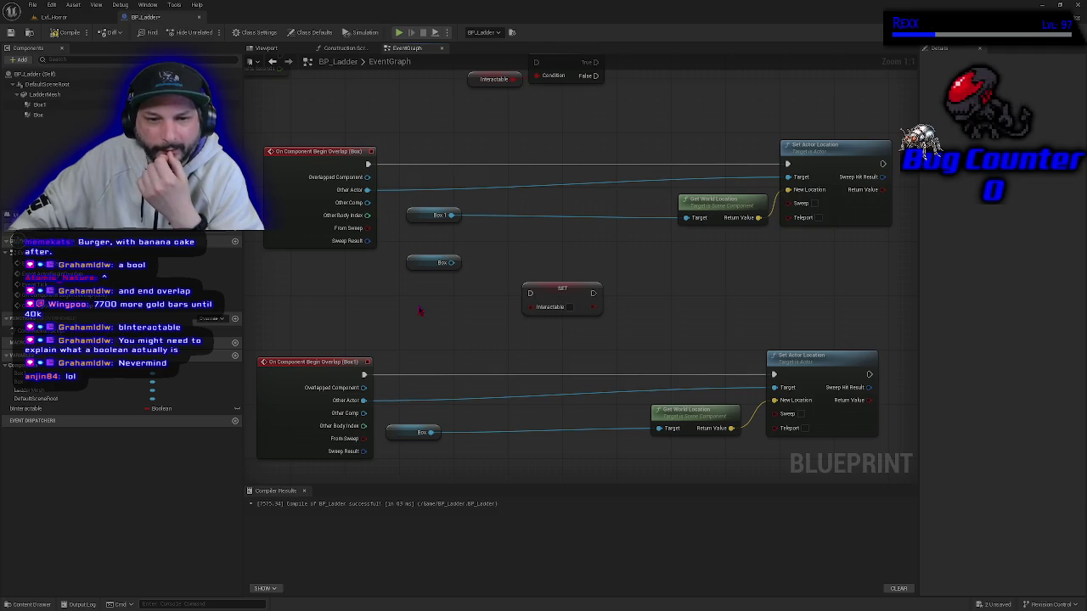
mouse_move(419, 311)
mouse_down()
mouse_move(444, 318)
mouse_move(403, 309)
mouse_up()
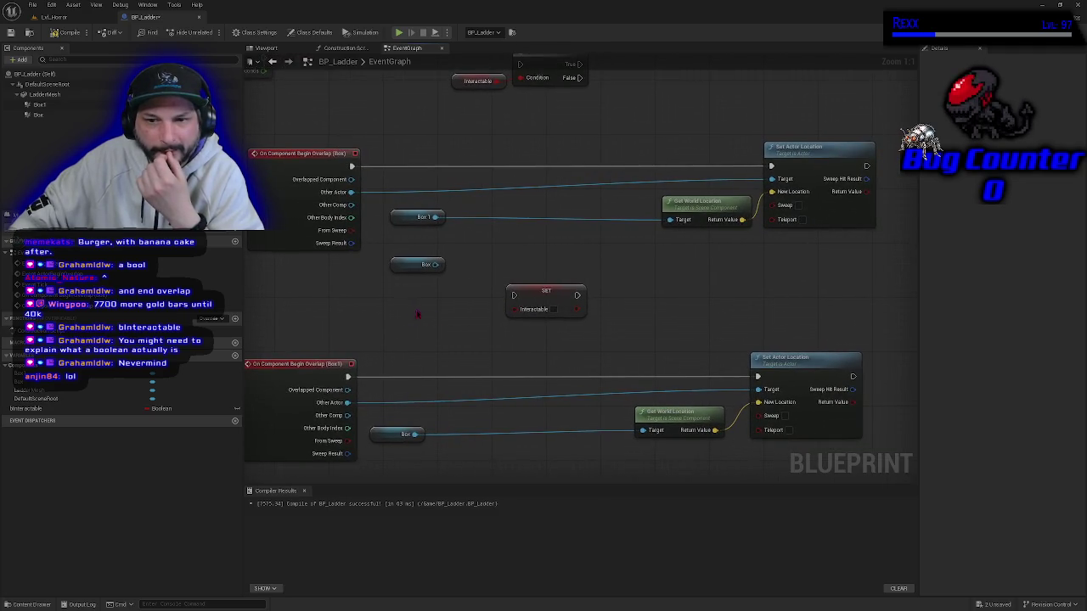
Delete the duplicate Box getter and reposition the SET Interactable node.
drag(541, 297, 498, 166)
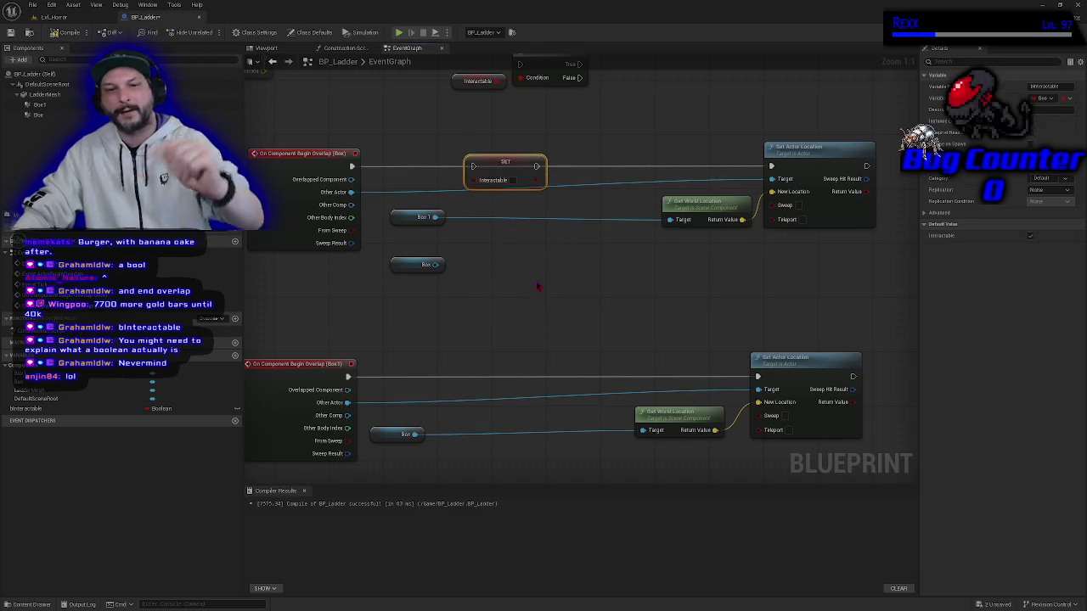
drag(509, 174, 509, 256)
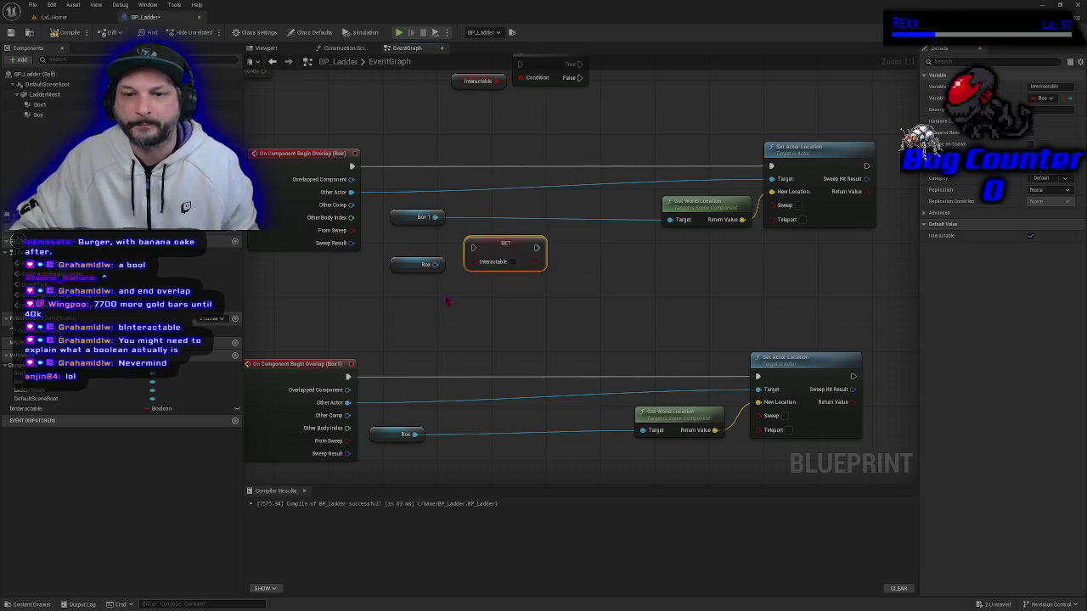
click(404, 264)
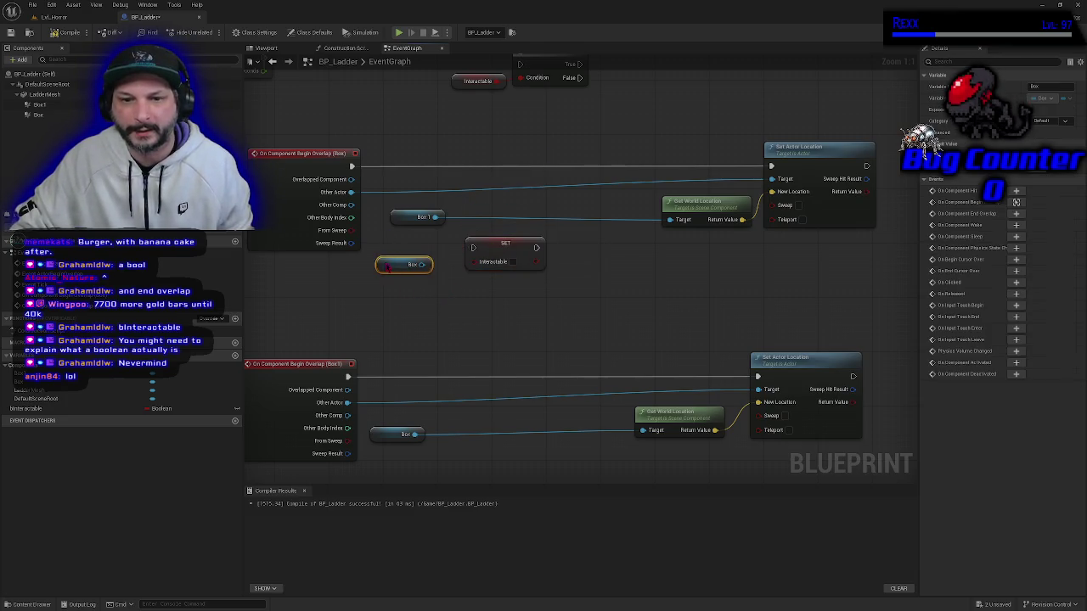
key(Delete)
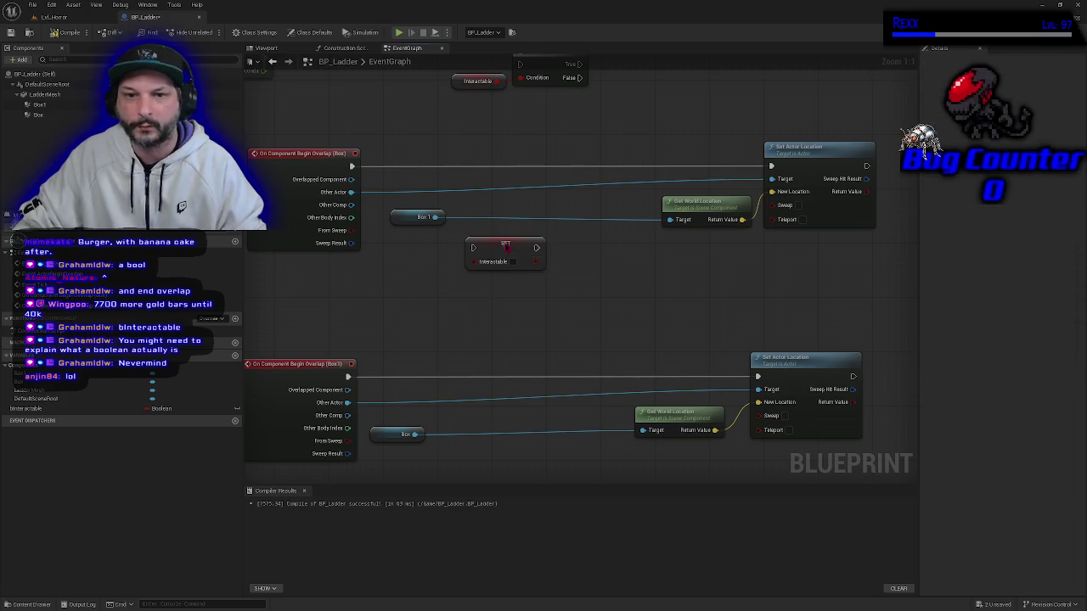
drag(506, 249, 484, 266)
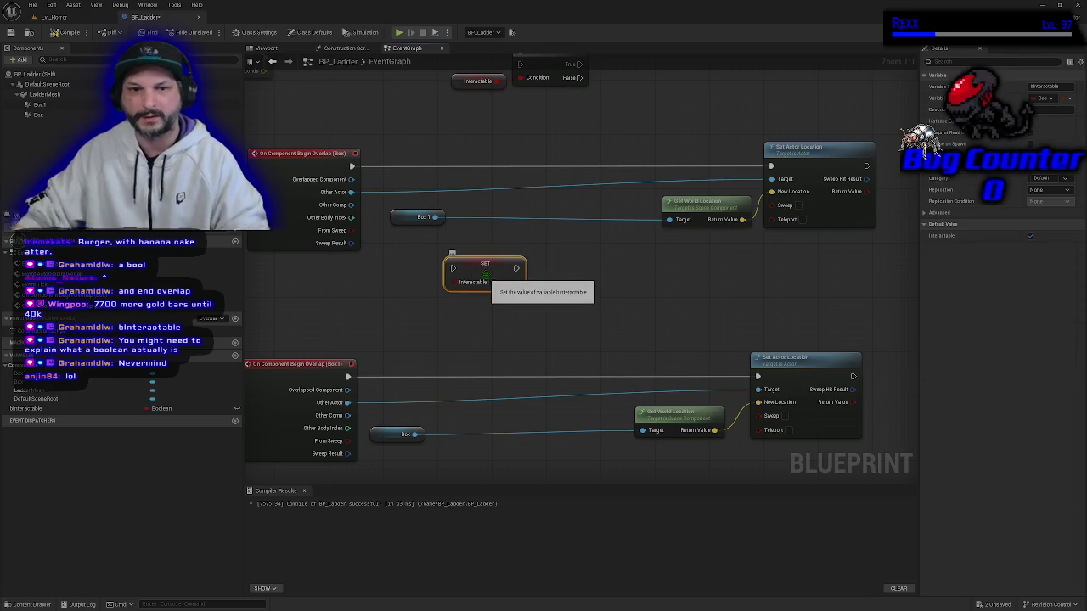
Connect the first Box overlap event to the Branch and place SET right after it.
drag(615, 342, 596, 246)
drag(643, 177, 588, 140)
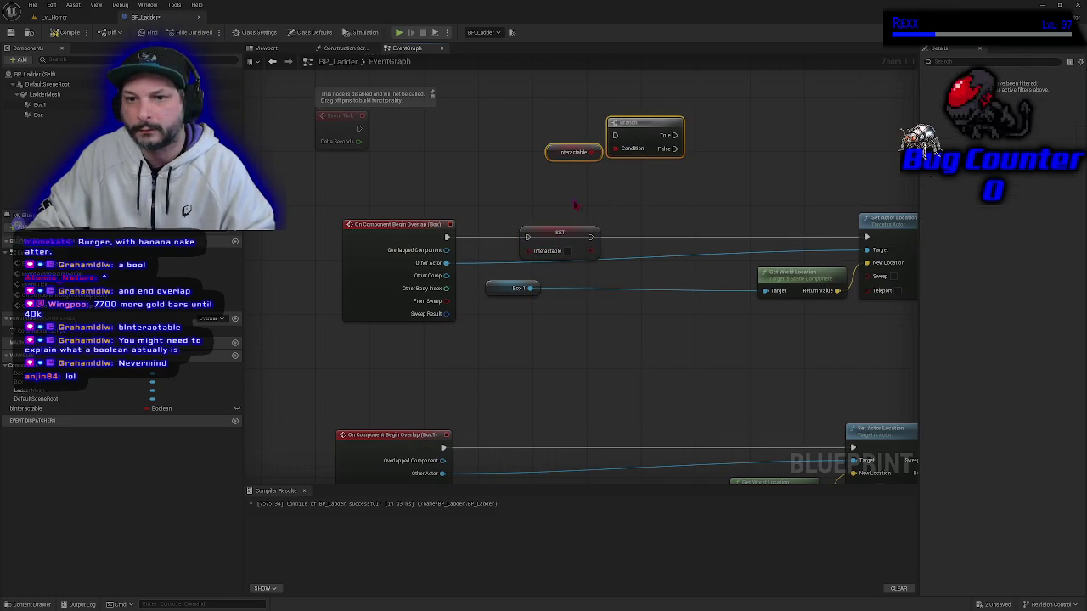
drag(552, 233, 687, 185)
mouse_move(566, 120)
mouse_down()
mouse_move(643, 158)
mouse_move(648, 136)
mouse_move(625, 227)
mouse_move(603, 234)
mouse_up()
mouse_move(447, 237)
mouse_down()
mouse_move(595, 241)
mouse_move(457, 222)
mouse_up()
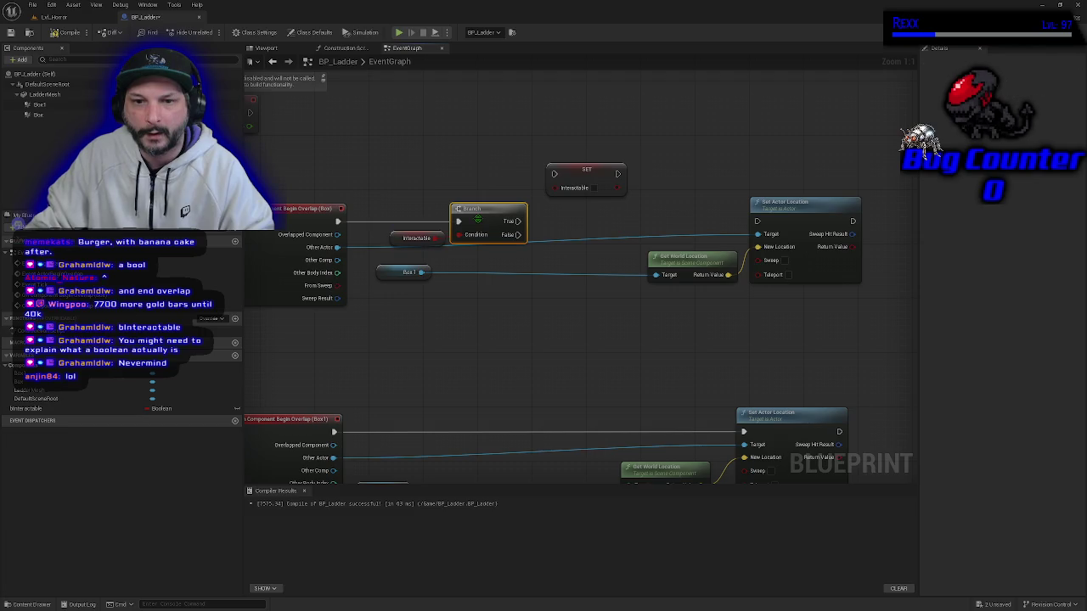
mouse_move(587, 179)
mouse_down()
mouse_move(580, 219)
mouse_move(548, 216)
mouse_up()
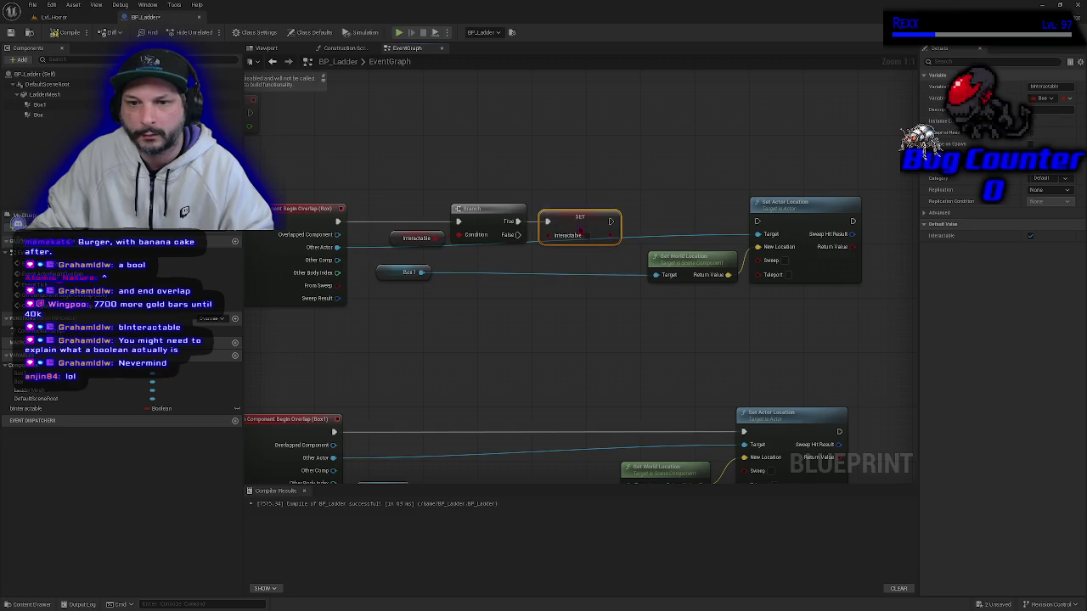
Shift Get World Location left and settle the Box1 getter beside it.
drag(463, 367, 551, 359)
drag(891, 255, 878, 268)
mouse_move(801, 266)
mouse_down()
mouse_move(739, 266)
mouse_move(780, 277)
mouse_up()
drag(506, 269, 685, 283)
click(599, 283)
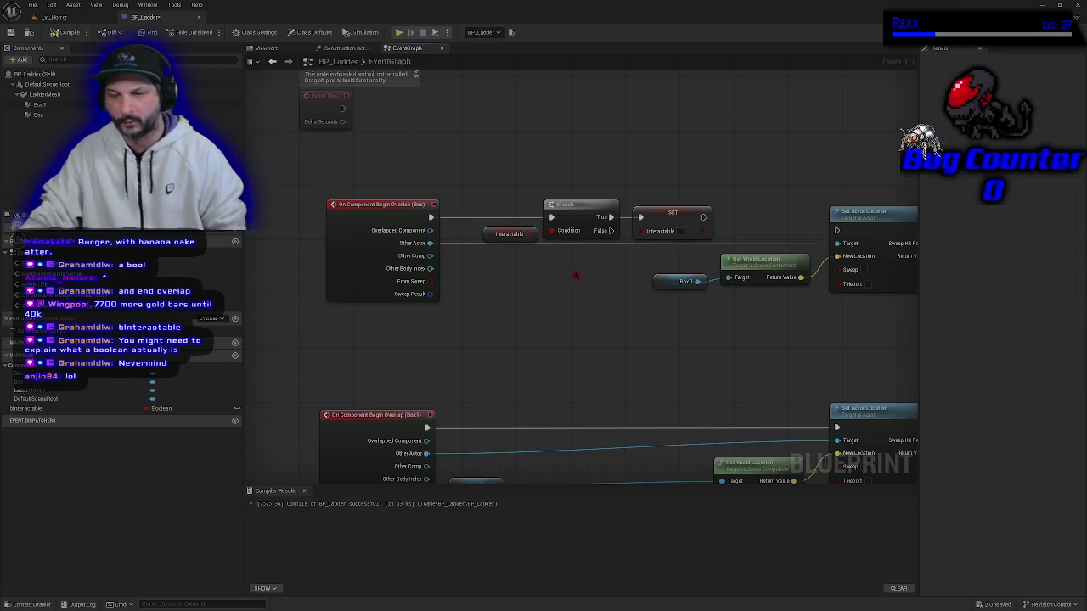
drag(593, 300, 553, 303)
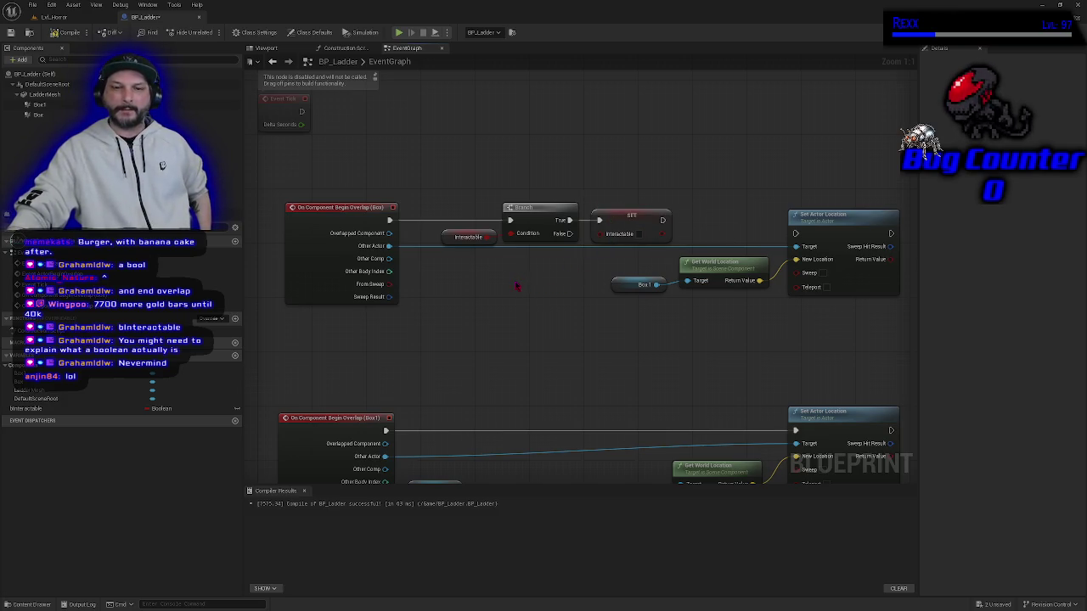
drag(517, 286, 524, 303)
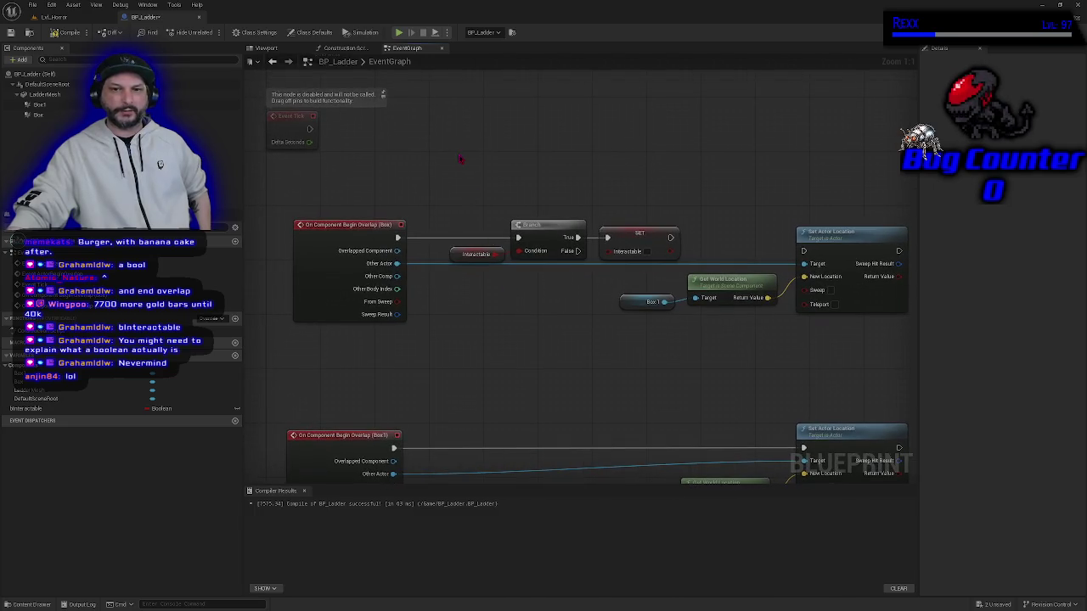
click(456, 255)
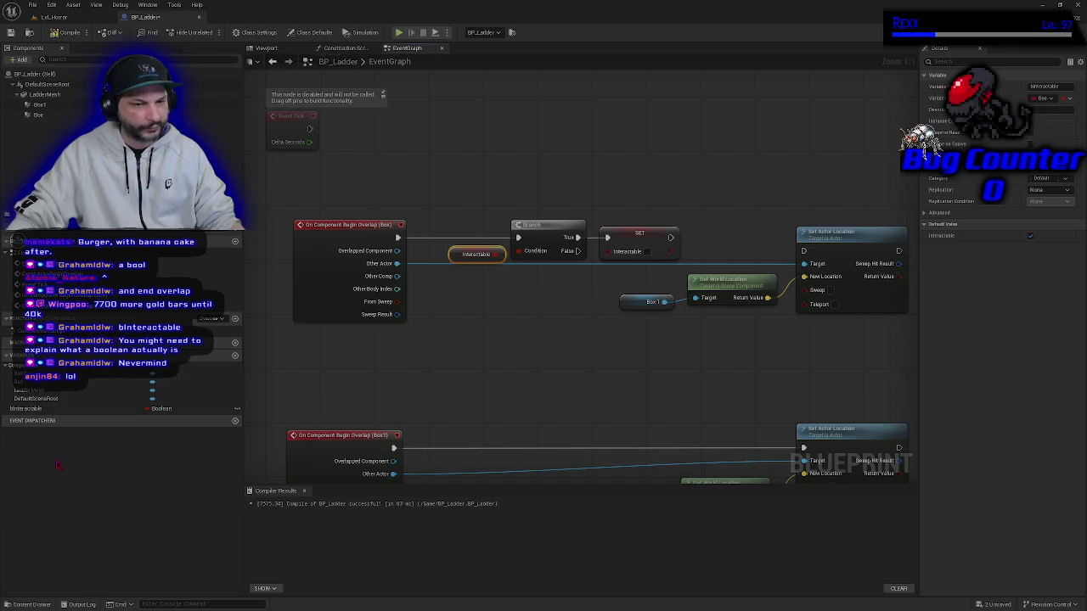
Drop example bInteractable get and SET nodes into the graph.
mouse_move(34, 409)
mouse_down()
mouse_move(413, 364)
mouse_move(461, 322)
mouse_up()
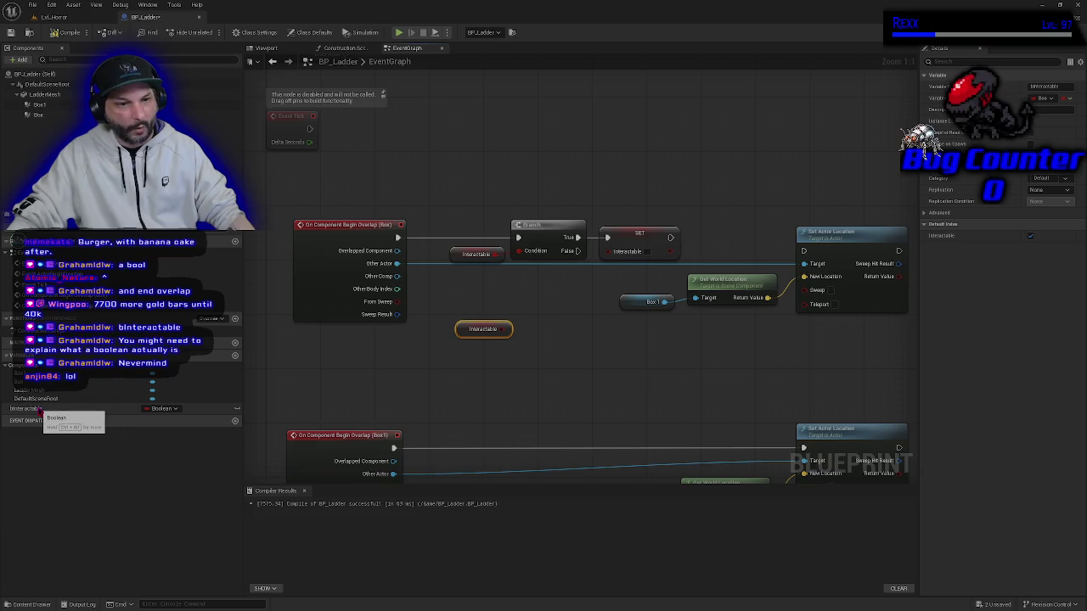
mouse_move(38, 408)
mouse_down()
mouse_move(415, 419)
mouse_move(569, 349)
mouse_up()
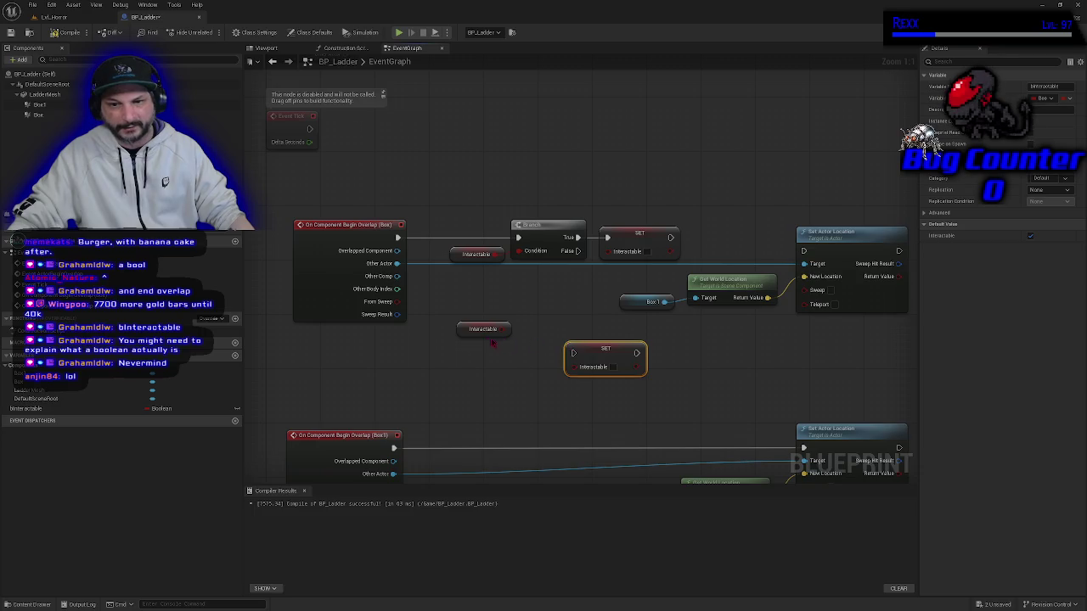
drag(483, 330, 476, 364)
drag(592, 350, 595, 363)
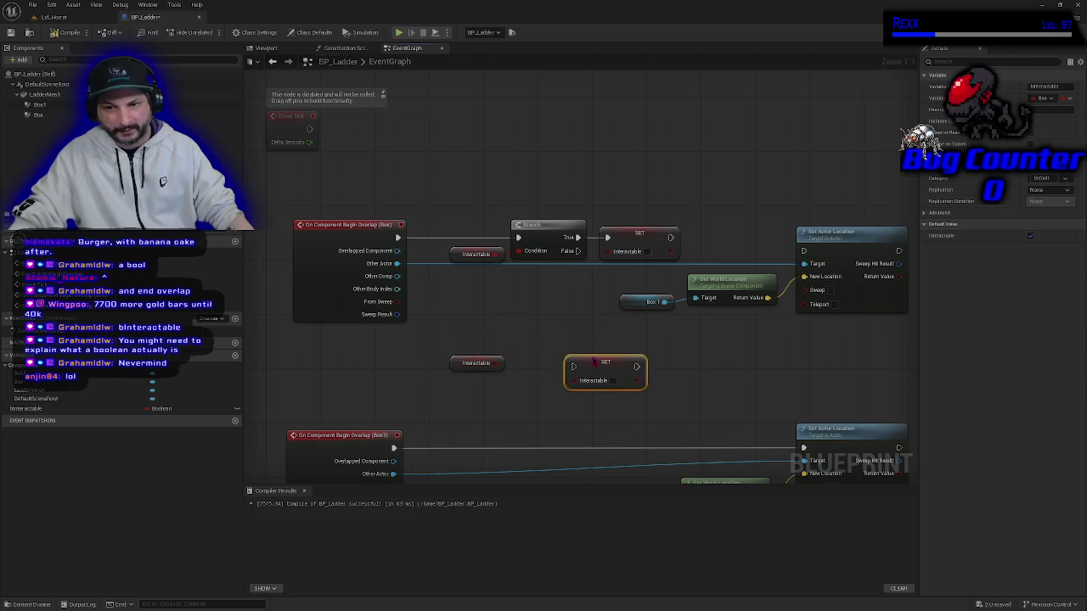
Wrap them in comments titled Getter and Setter and move both above the overlap chain.
click(491, 368)
text(c)
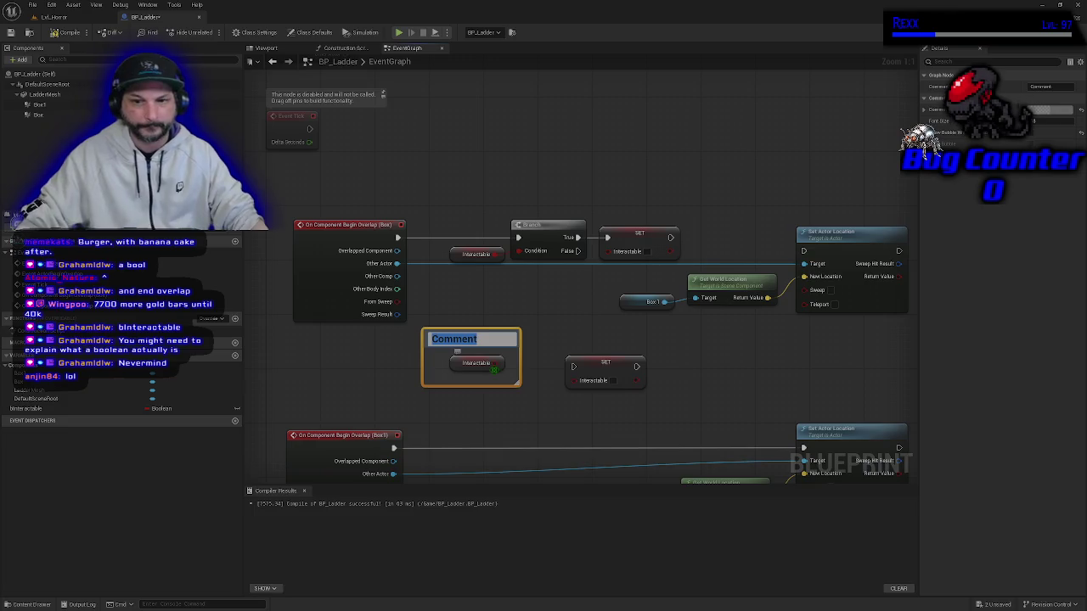
text(Getter)
key(Return)
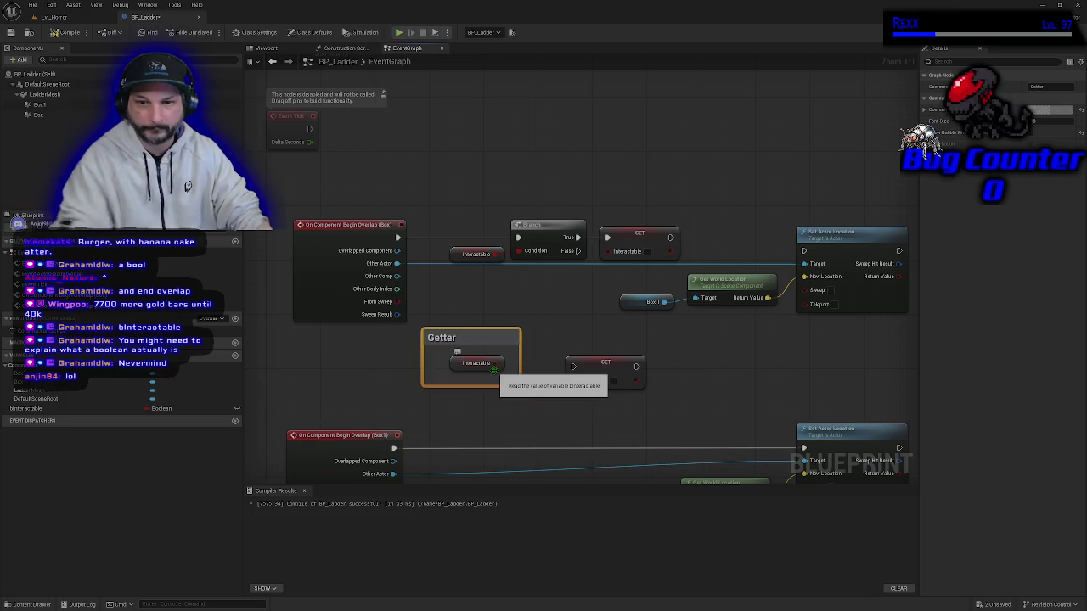
click(604, 363)
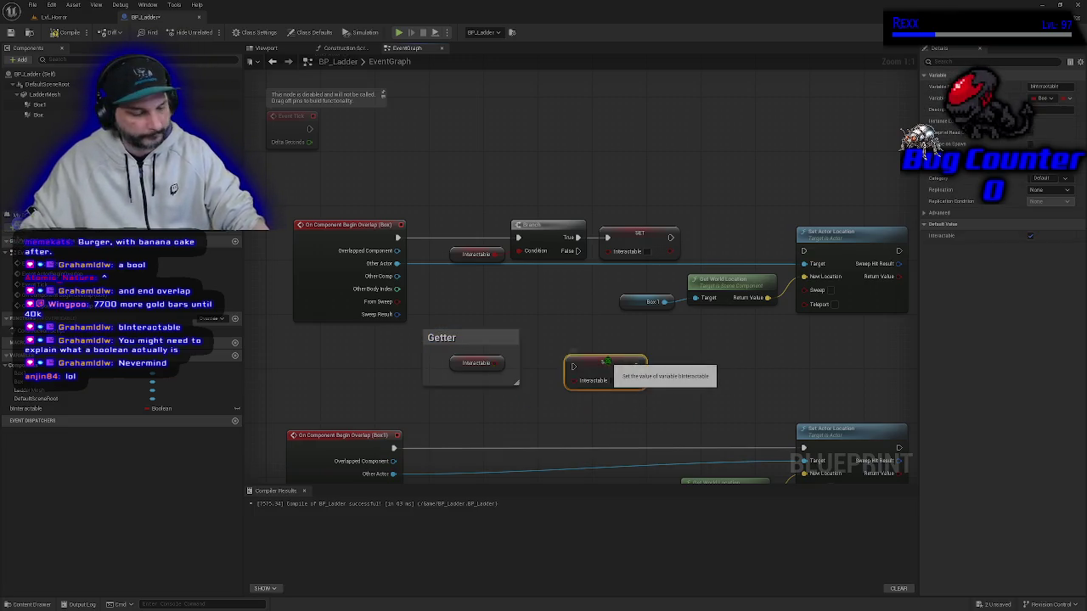
text(cSter)
key(Return)
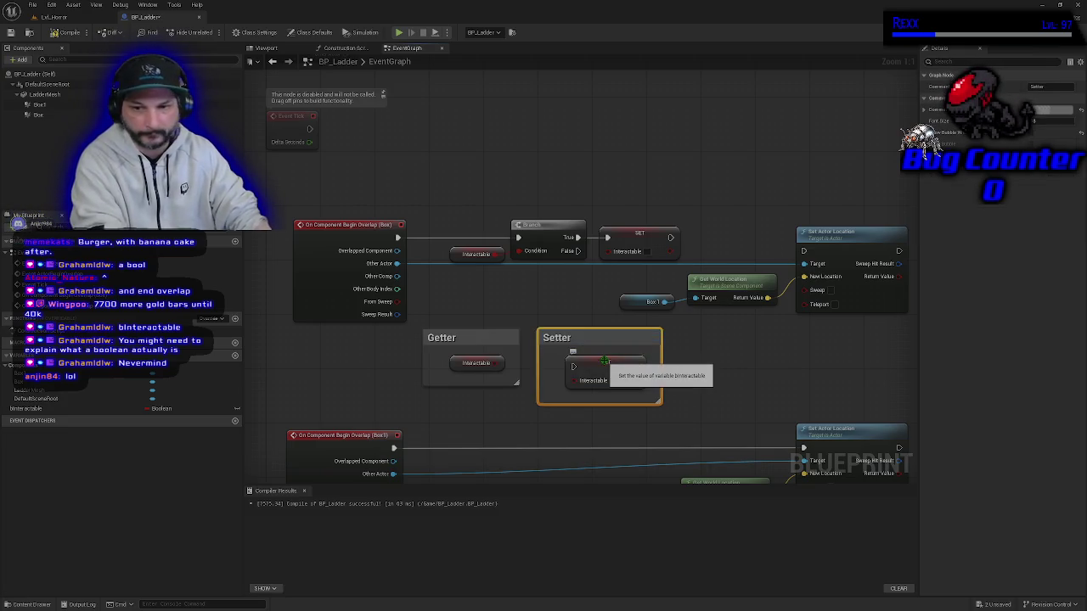
drag(548, 386, 473, 295)
drag(592, 340, 603, 142)
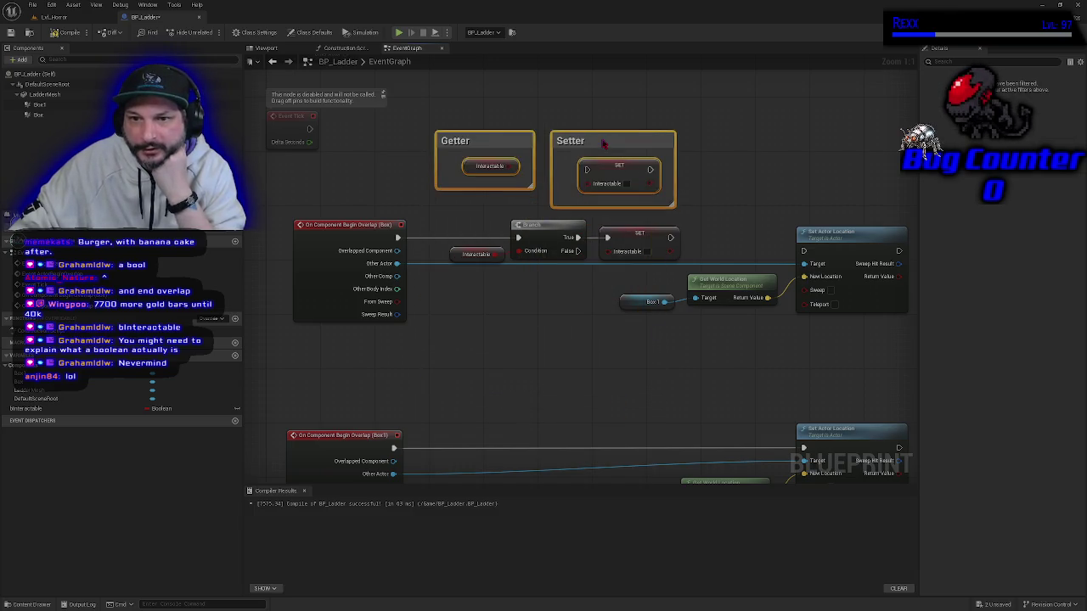
click(533, 365)
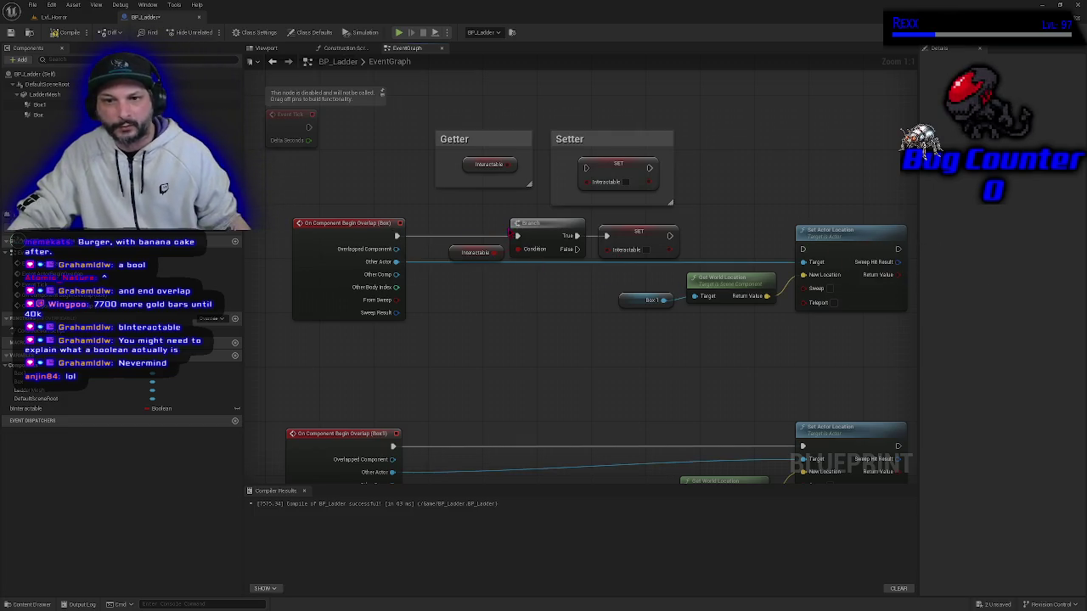
Wire the SET bInteractable node's exec output into Set Actor Location.
mouse_move(516, 235)
ctrl+mouse_down()
mouse_move(599, 287)
mouse_move(816, 263)
mouse_move(804, 249)
ctrl+mouse_up()
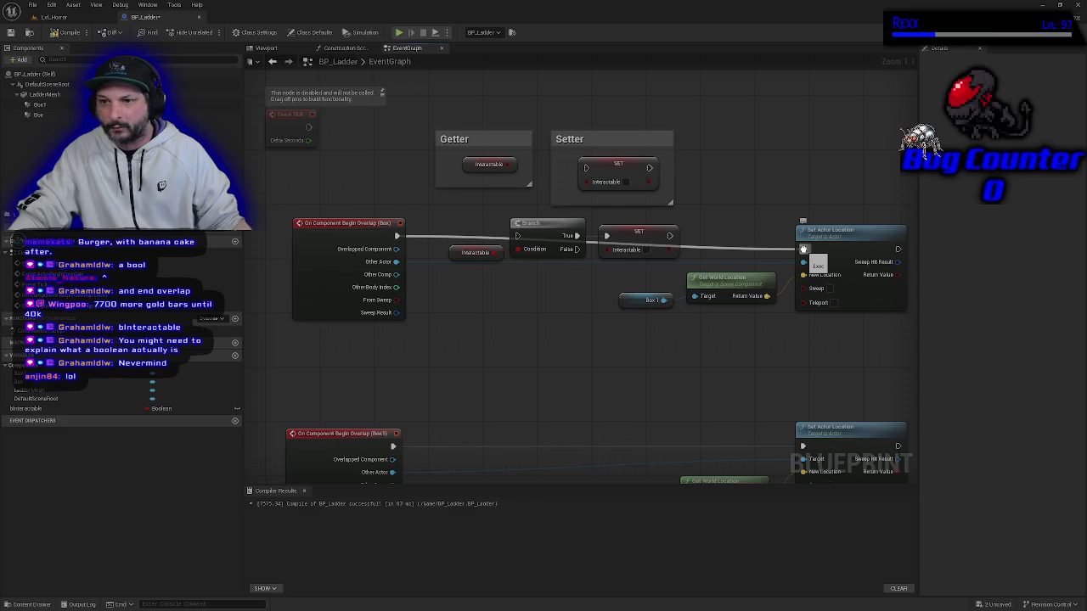
drag(804, 249, 803, 249)
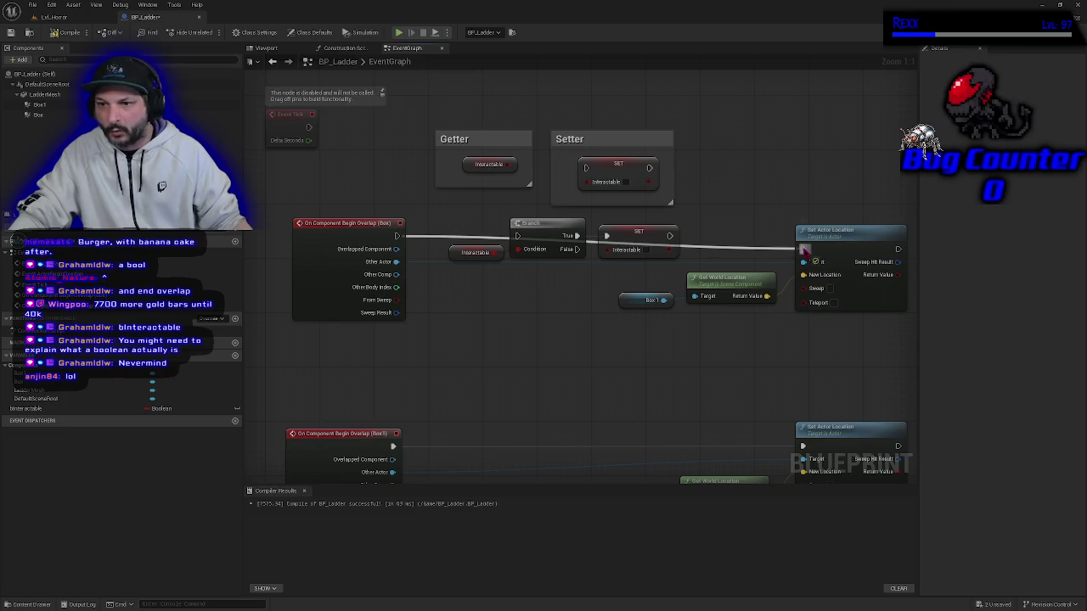
mouse_move(803, 248)
mouse_down()
mouse_move(557, 214)
mouse_move(457, 284)
mouse_move(587, 363)
mouse_move(584, 249)
mouse_move(495, 237)
mouse_move(509, 254)
mouse_move(517, 236)
mouse_up()
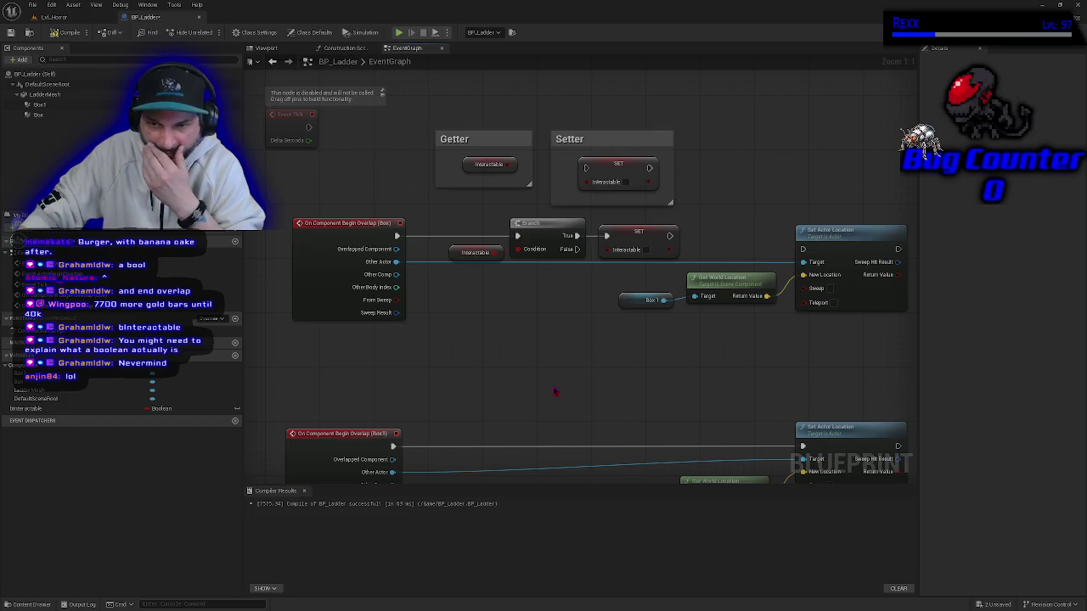
scroll(491, 277, down, 2)
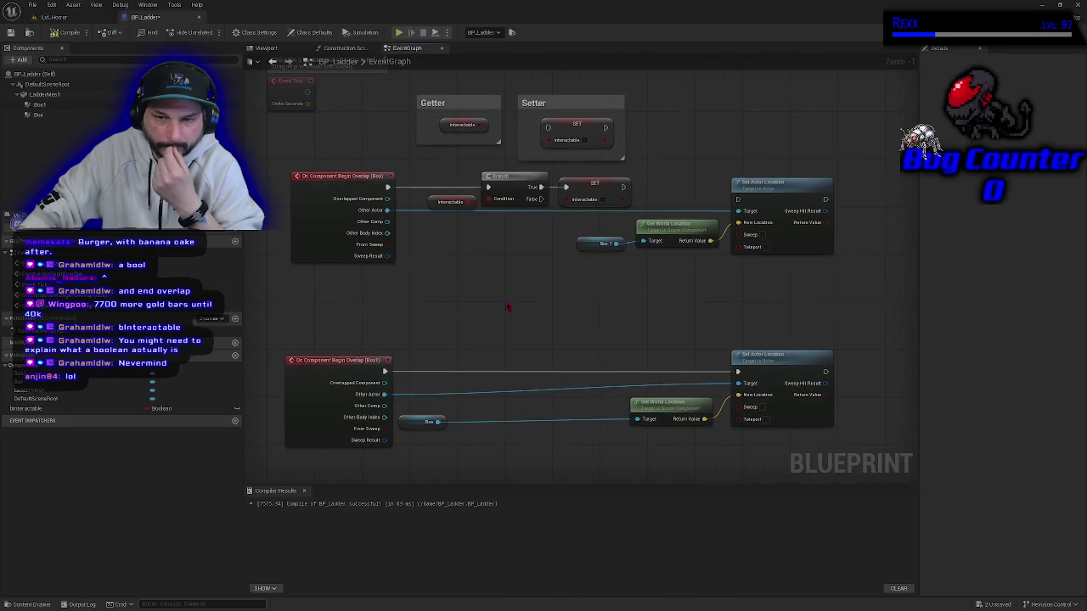
drag(507, 307, 512, 329)
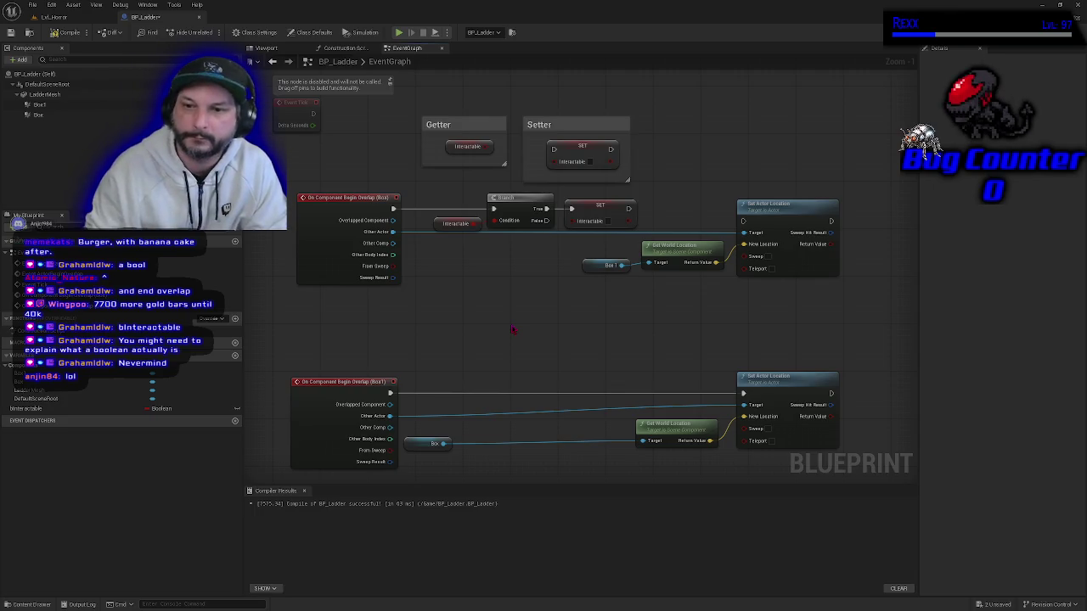
mouse_move(628, 208)
mouse_down()
mouse_move(692, 225)
mouse_move(761, 219)
mouse_up()
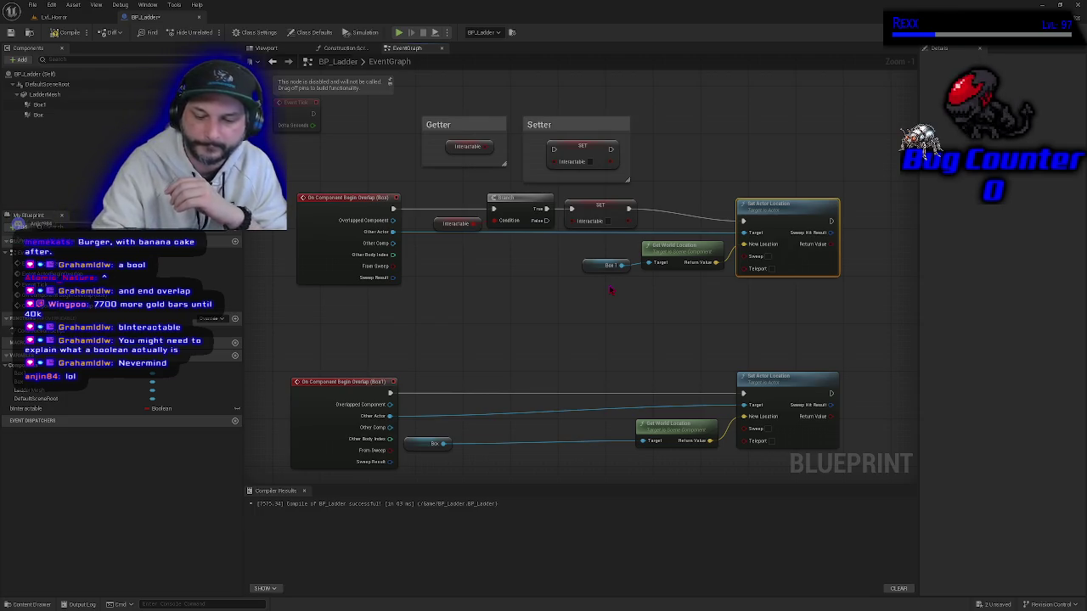
Push the lower overlap chain down and move the upper group with its comments down too.
drag(421, 343, 412, 299)
mouse_move(286, 301)
mouse_down()
mouse_move(674, 468)
mouse_move(764, 428)
mouse_up()
drag(336, 236, 335, 365)
mouse_move(381, 218)
mouse_down()
mouse_move(381, 294)
mouse_move(405, 371)
mouse_move(393, 382)
mouse_up()
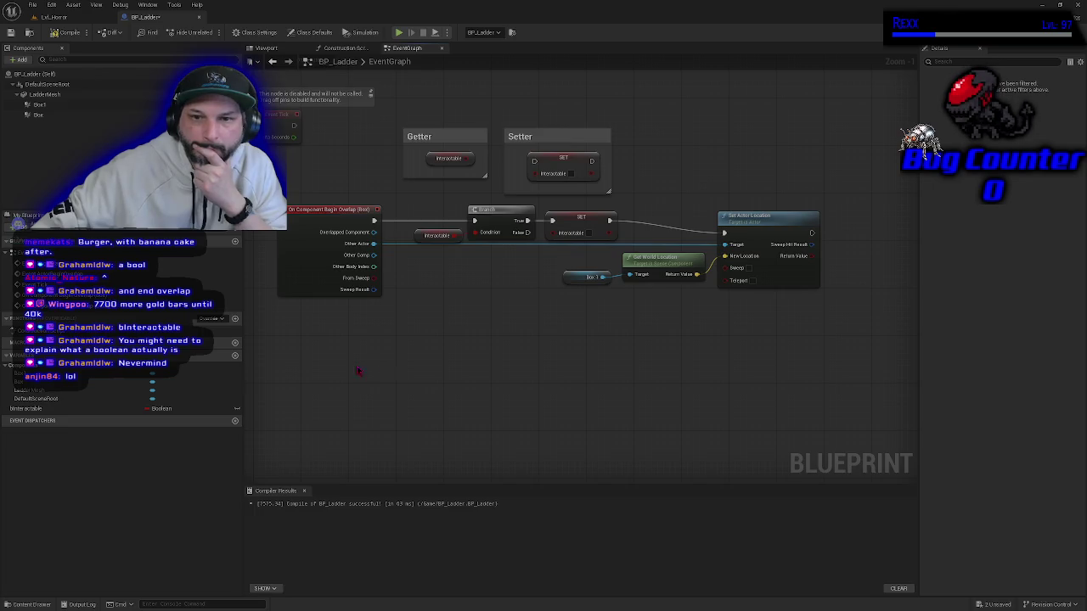
mouse_move(321, 117)
mouse_down()
mouse_move(483, 296)
mouse_move(730, 357)
mouse_up()
drag(336, 209, 349, 359)
Move the second overlap chain down-right and reposition the Getter and Setter comments up-left.
drag(330, 316, 328, 206)
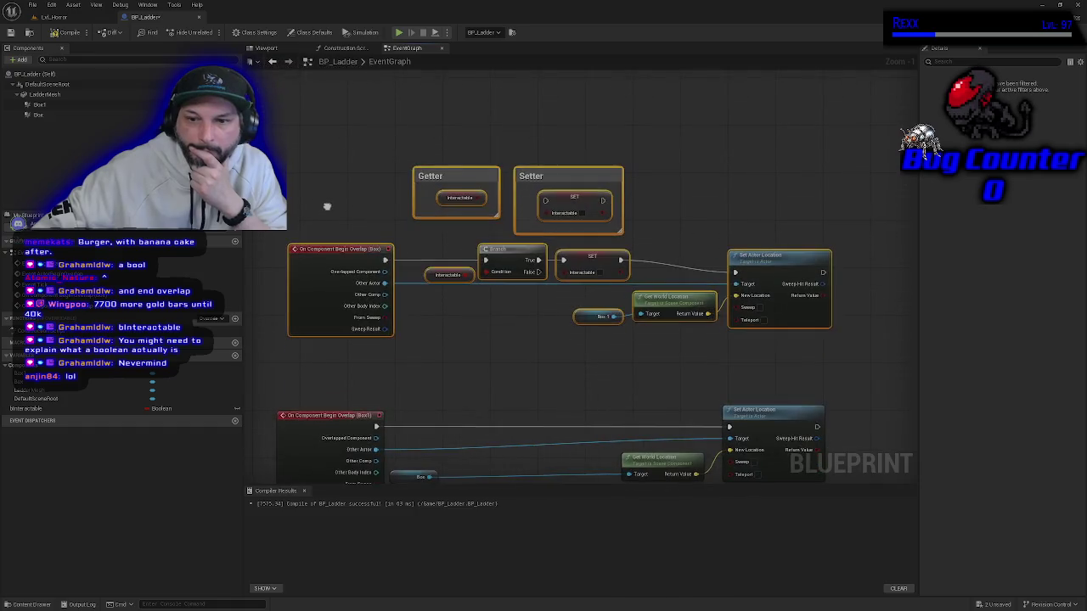
scroll(374, 376, down, 2)
mouse_move(374, 376)
mouse_down()
mouse_move(299, 268)
mouse_move(502, 381)
mouse_move(686, 432)
mouse_up()
drag(276, 367, 315, 474)
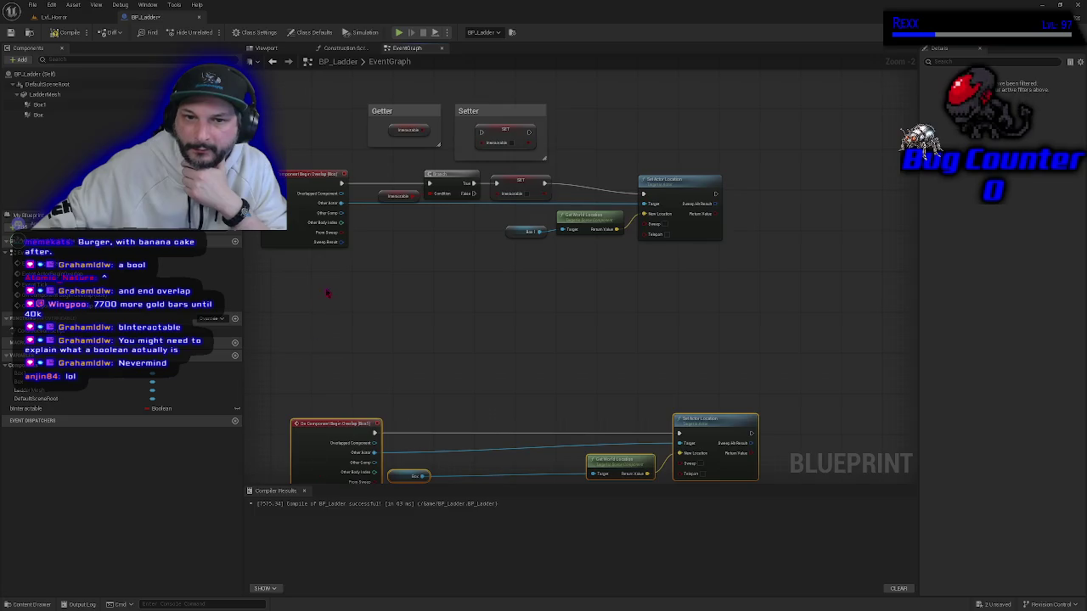
scroll(396, 395, up, 2)
drag(389, 408, 370, 404)
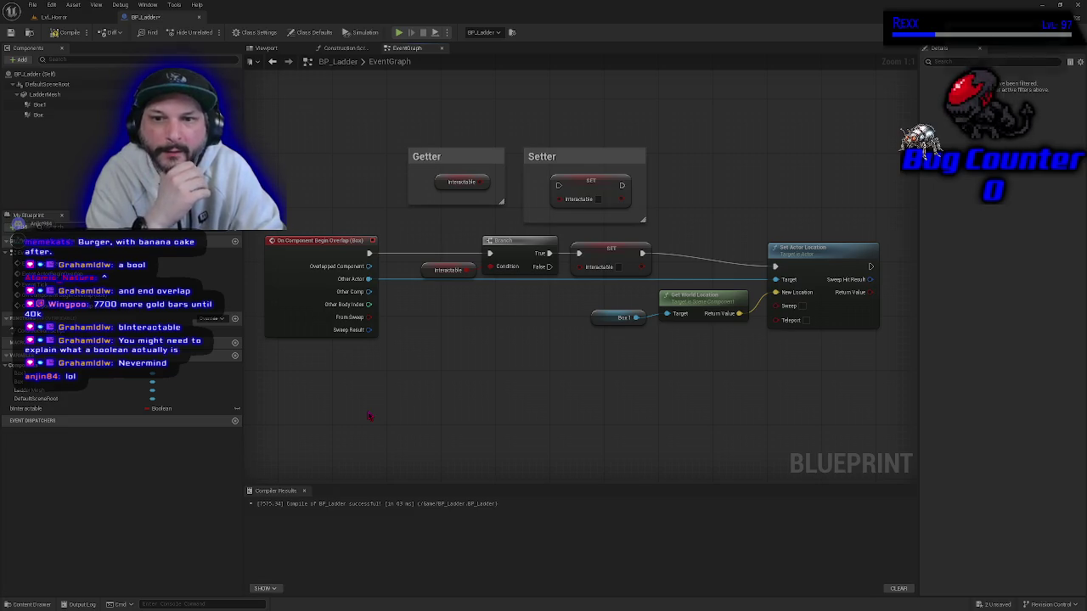
mouse_move(432, 119)
mouse_down()
mouse_move(611, 213)
mouse_move(595, 138)
mouse_up()
click(455, 251)
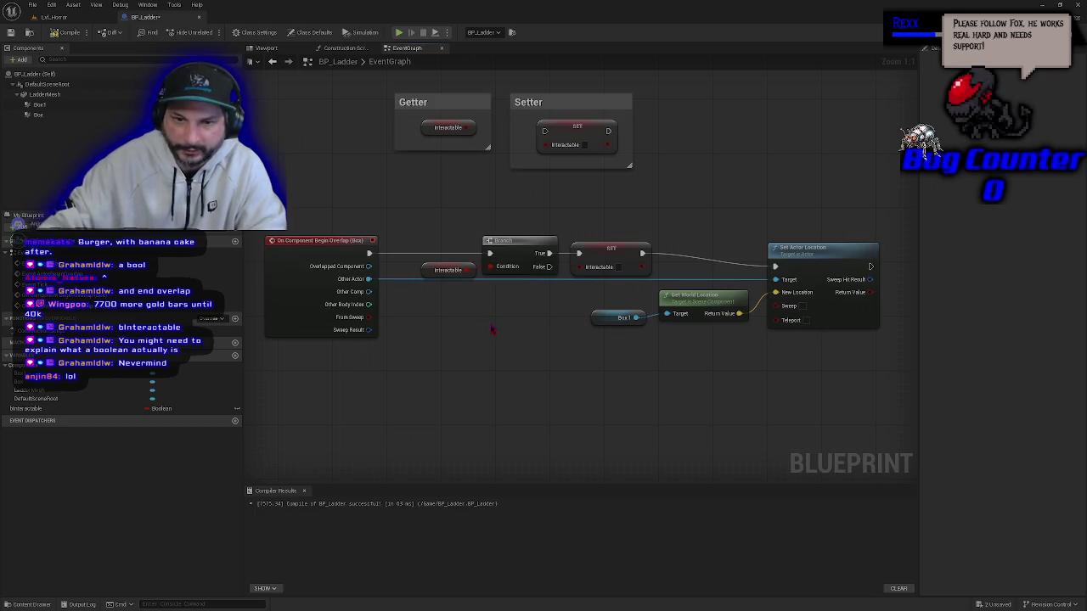
Wire Branch True into the SET node's exec input and compile BP_Ladder.
drag(550, 253, 579, 253)
click(608, 253)
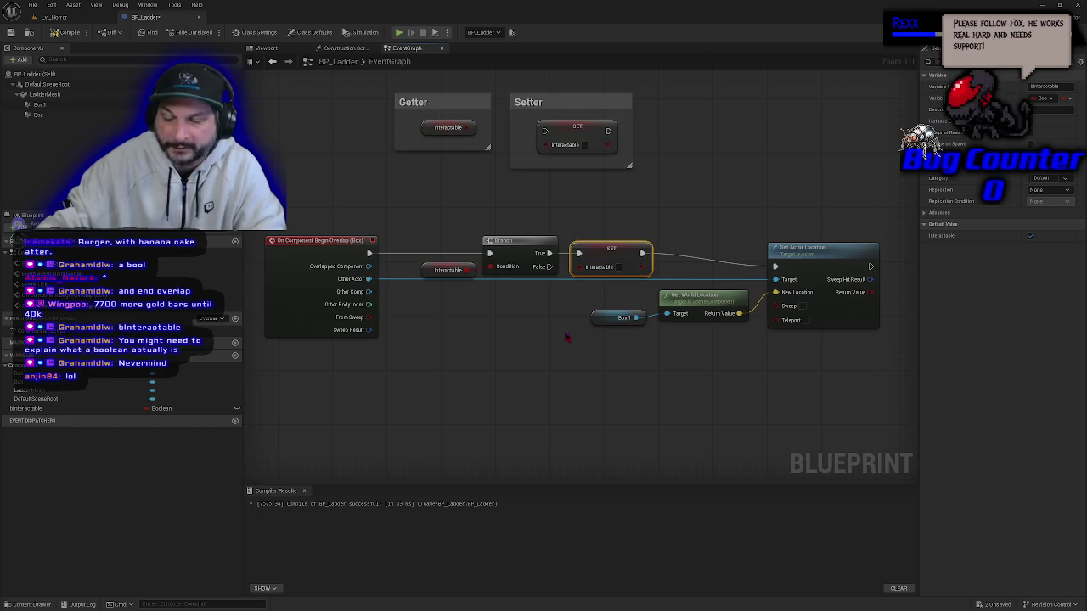
mouse_move(558, 377)
mouse_down()
mouse_move(583, 308)
mouse_move(567, 308)
mouse_up()
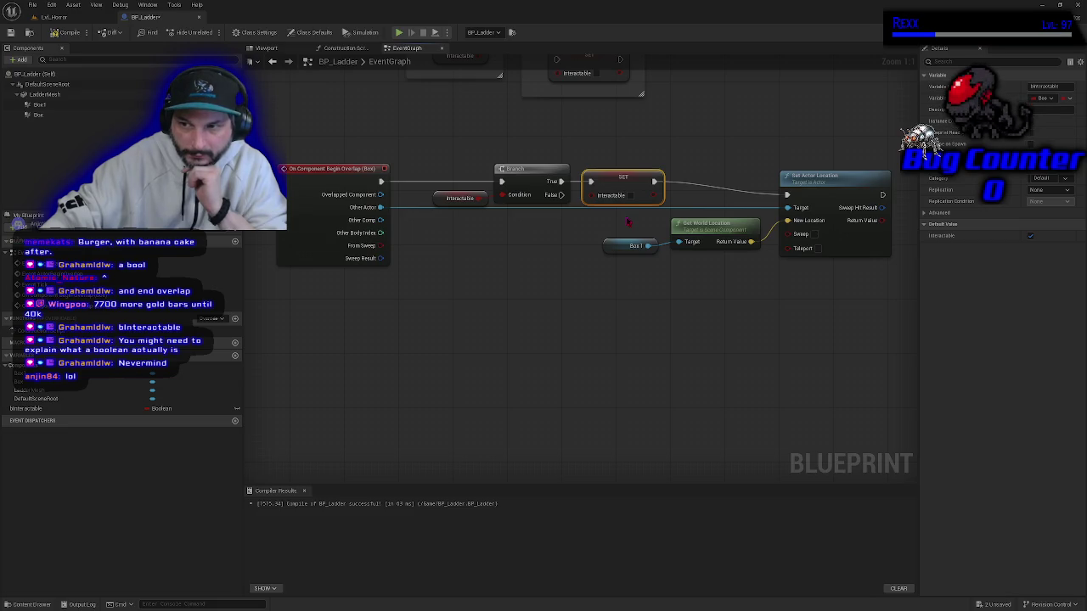
click(628, 222)
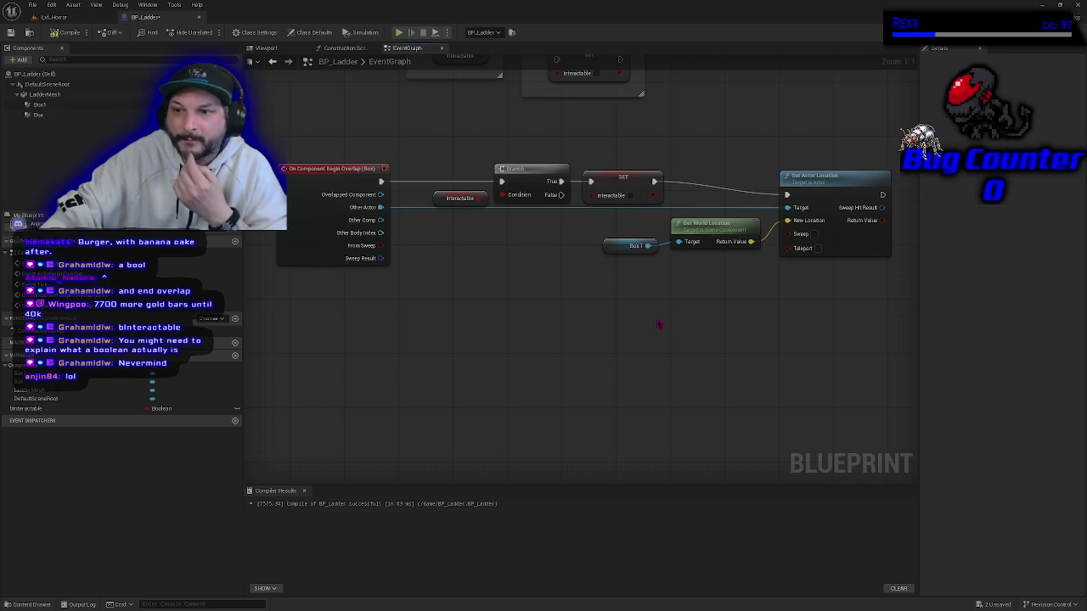
mouse_move(339, 127)
mouse_down()
mouse_move(643, 274)
mouse_move(837, 327)
mouse_up()
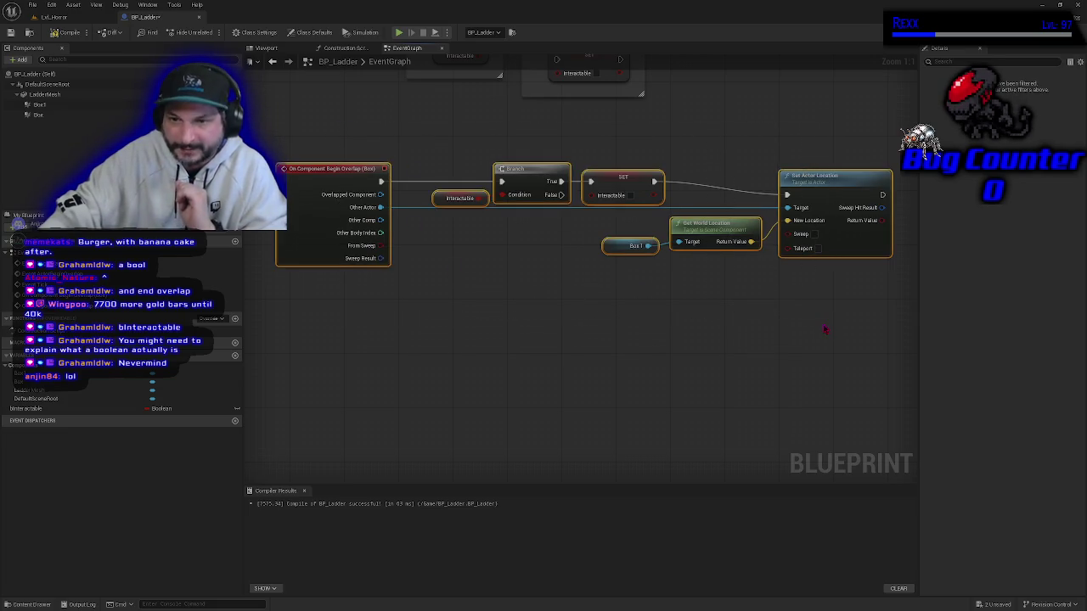
click(68, 33)
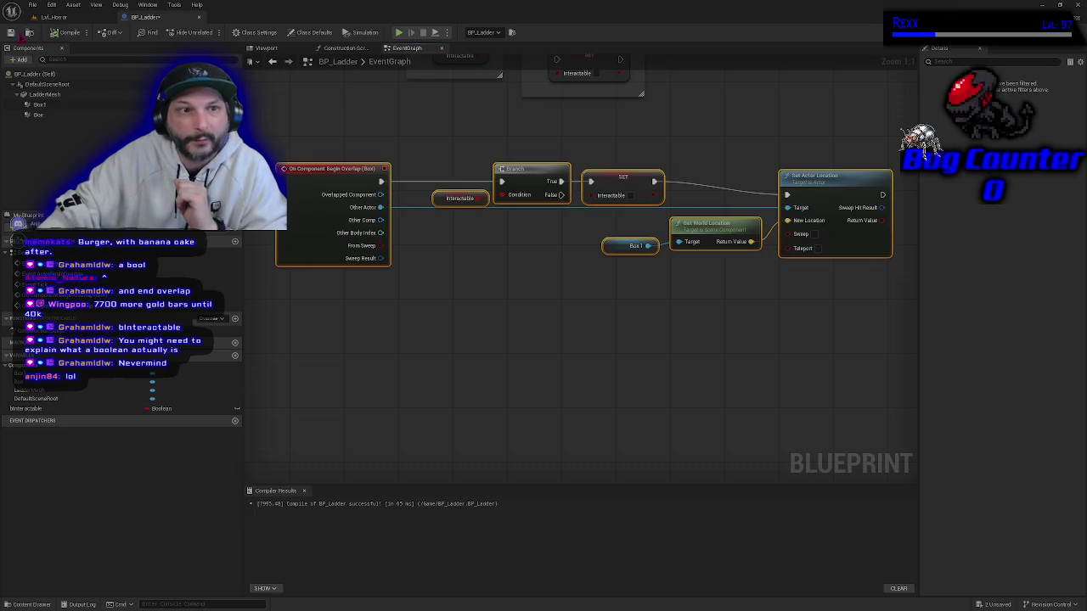
click(55, 17)
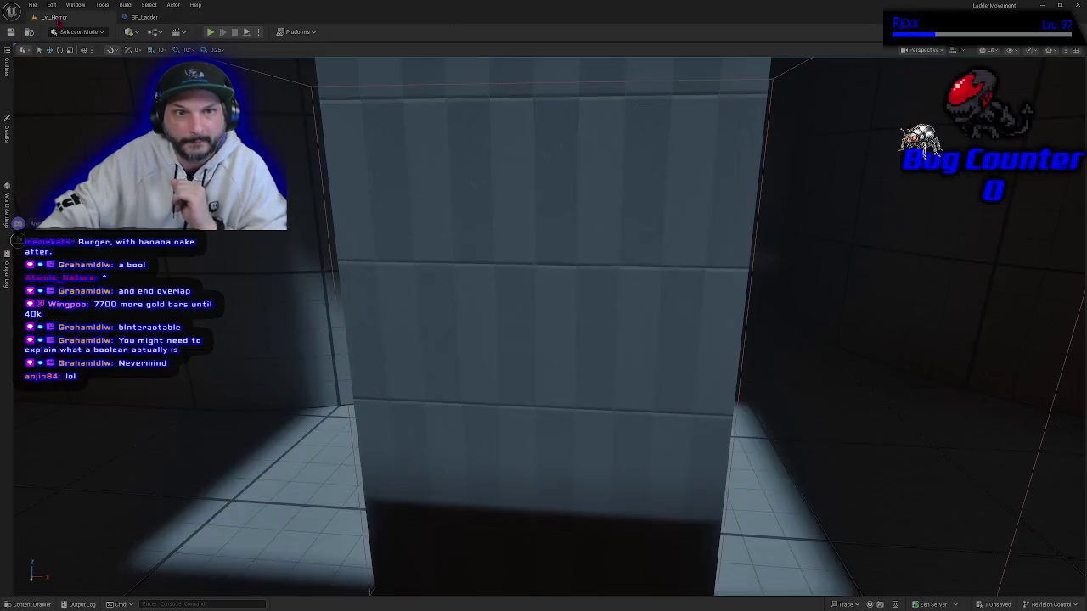
click(212, 33)
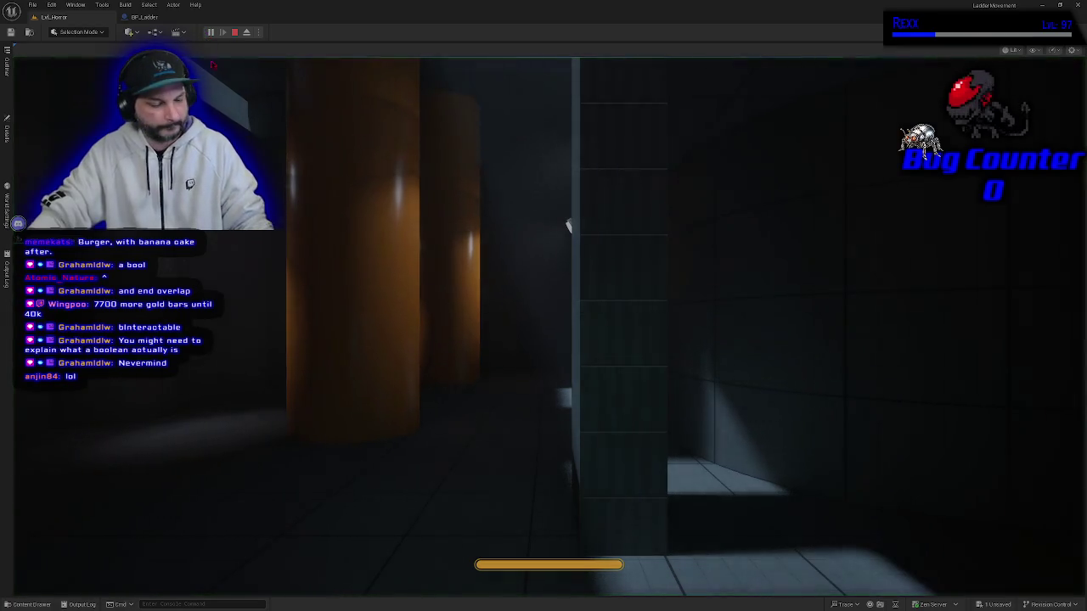
click(567, 225)
key(w)
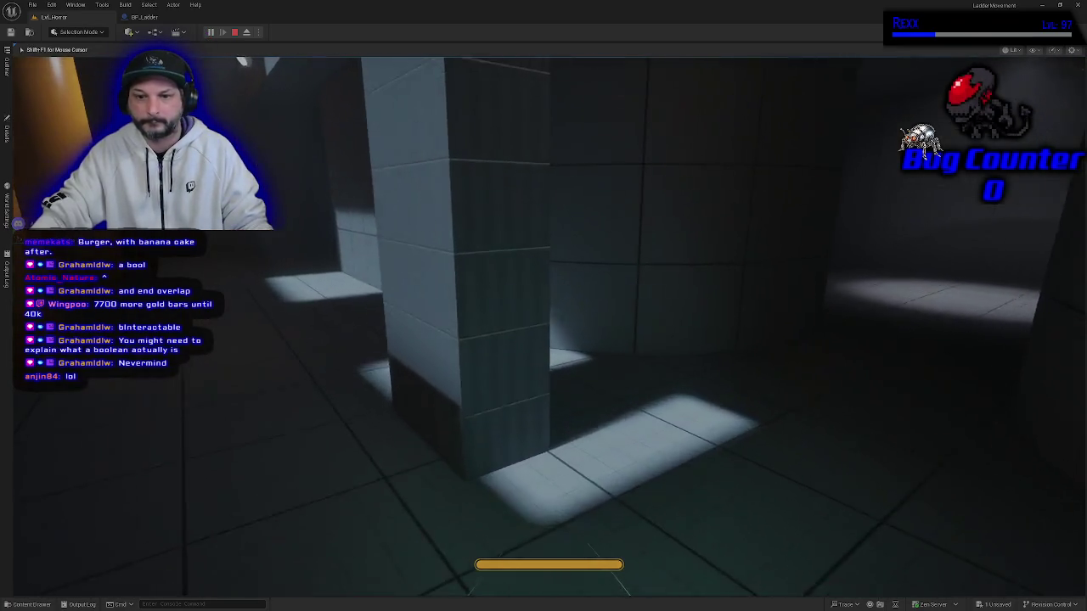
key(w)
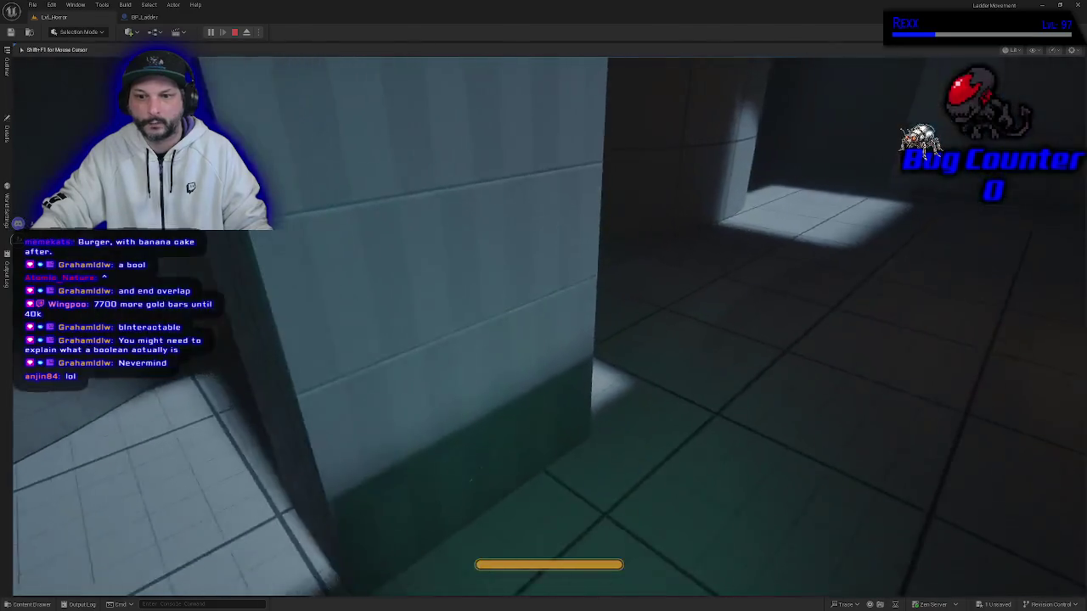
key(w)
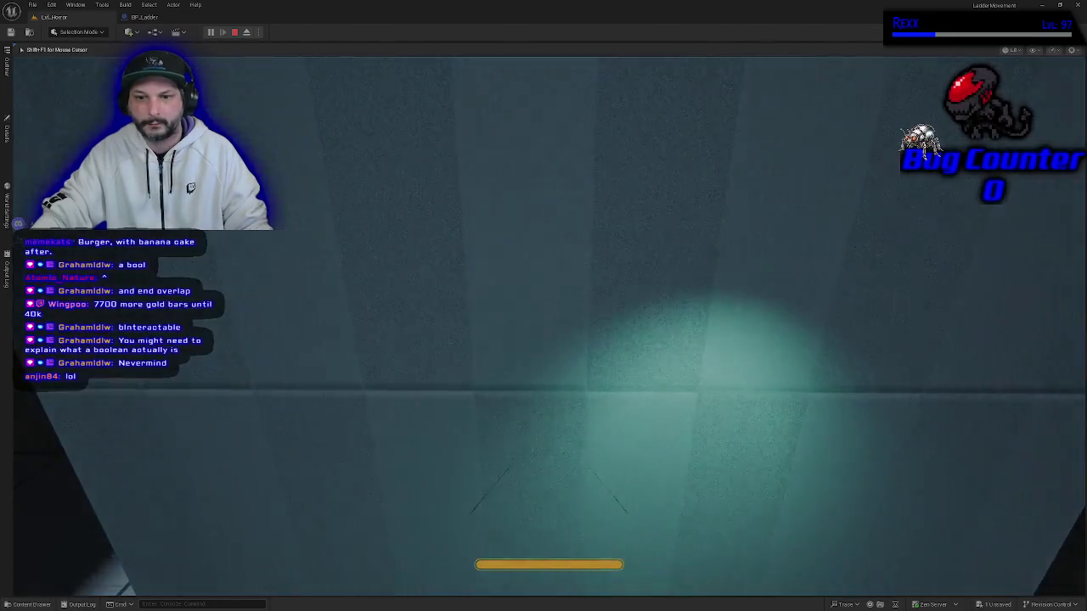
key(s)
key(w)
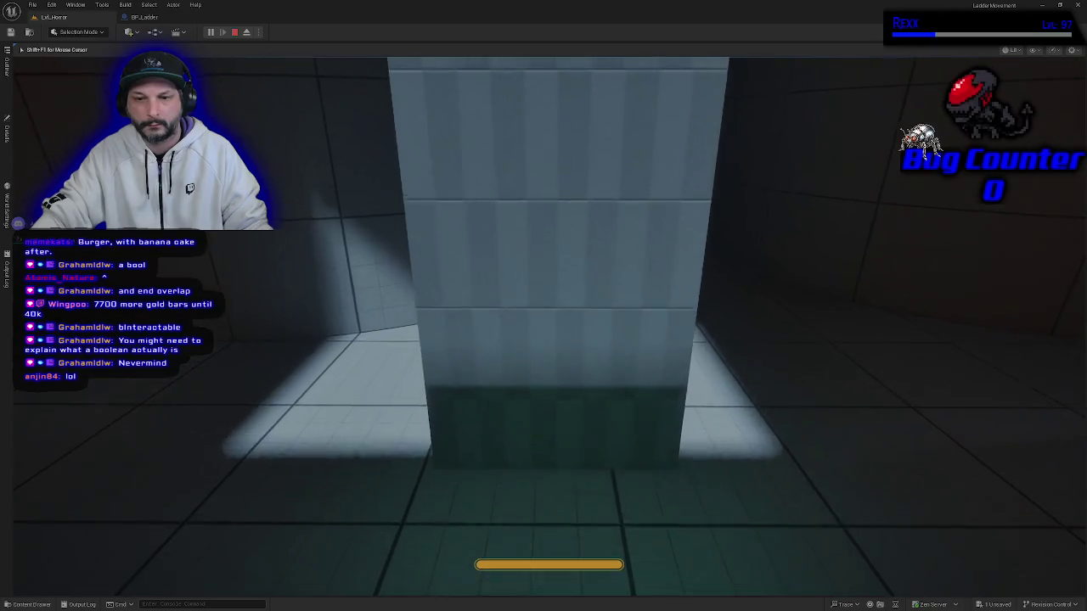
key(Escape)
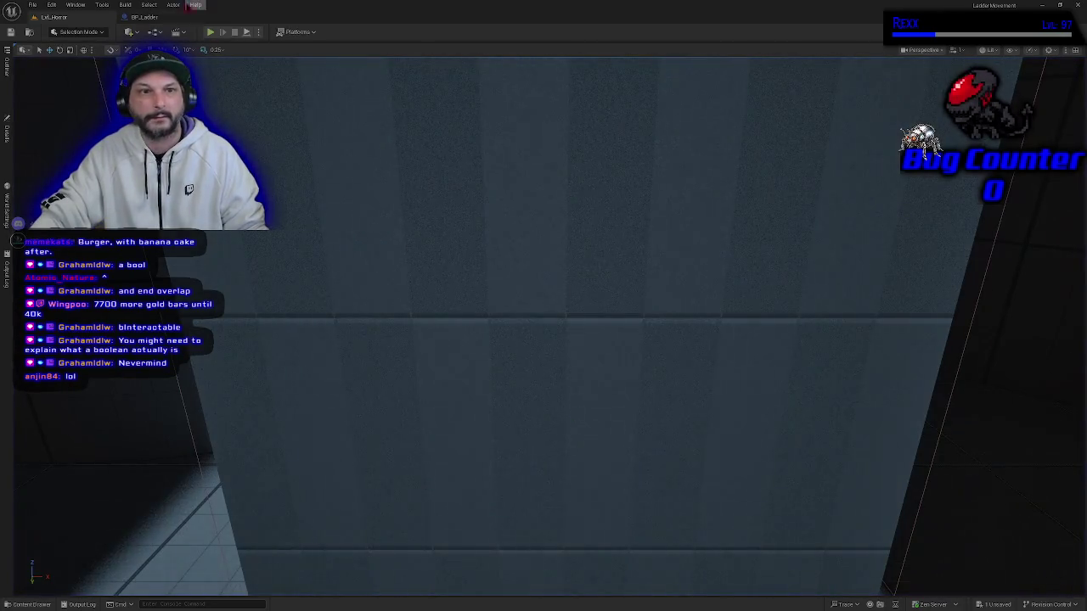
click(161, 18)
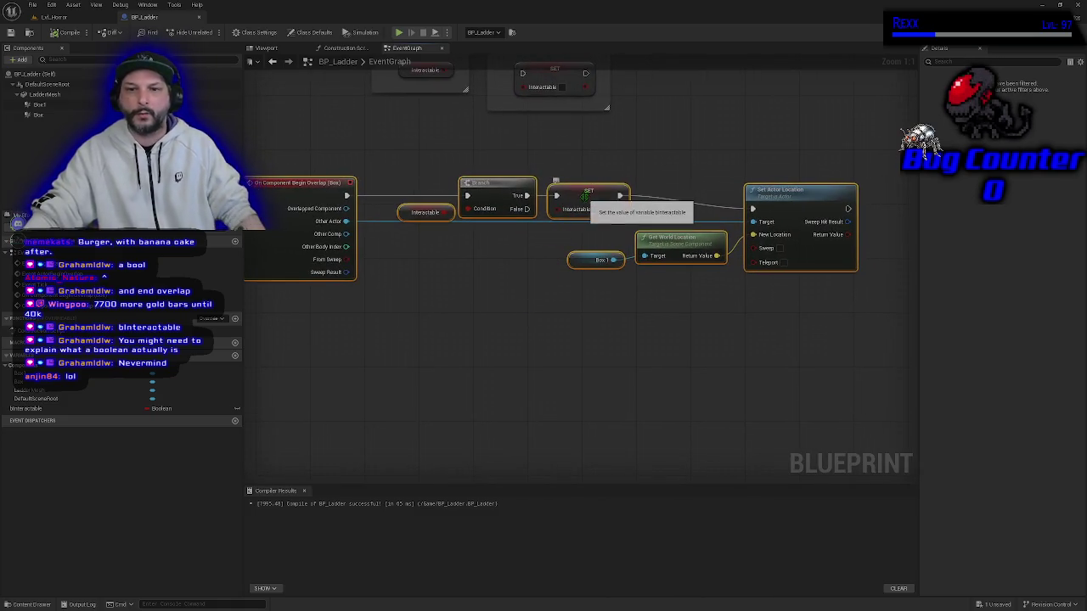
Wire Branch True straight into Set Actor Location, chain SET after it, and compile.
click(585, 196)
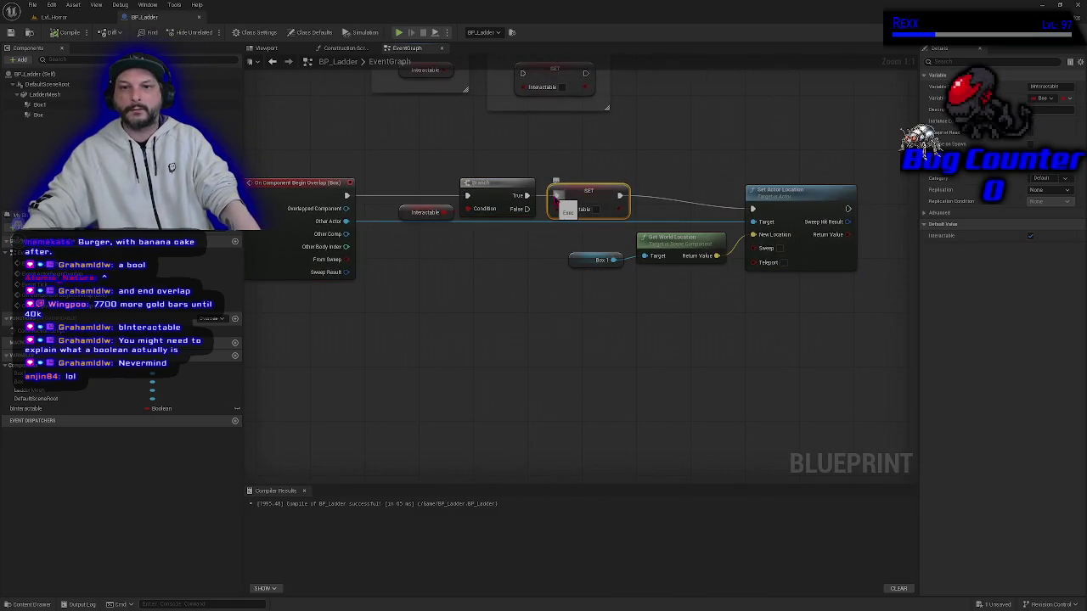
drag(592, 198, 653, 328)
mouse_move(526, 195)
mouse_down()
mouse_move(764, 233)
mouse_move(755, 209)
mouse_up()
mouse_move(598, 168)
mouse_down()
mouse_move(690, 255)
mouse_move(803, 285)
mouse_up()
drag(794, 208, 679, 195)
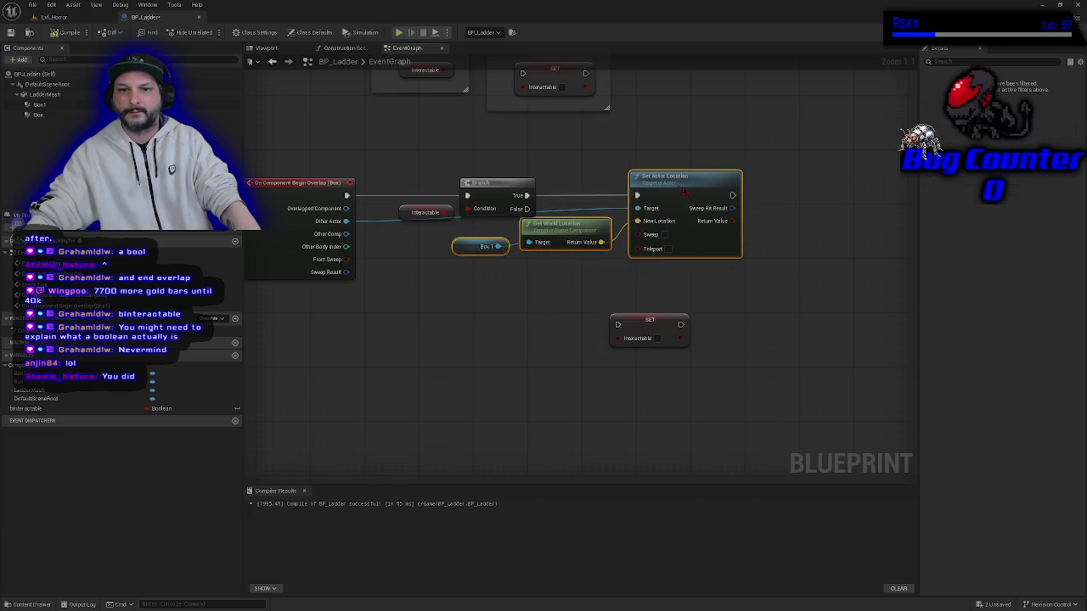
mouse_move(667, 325)
mouse_down()
mouse_move(747, 303)
mouse_move(769, 205)
mouse_move(800, 199)
mouse_up()
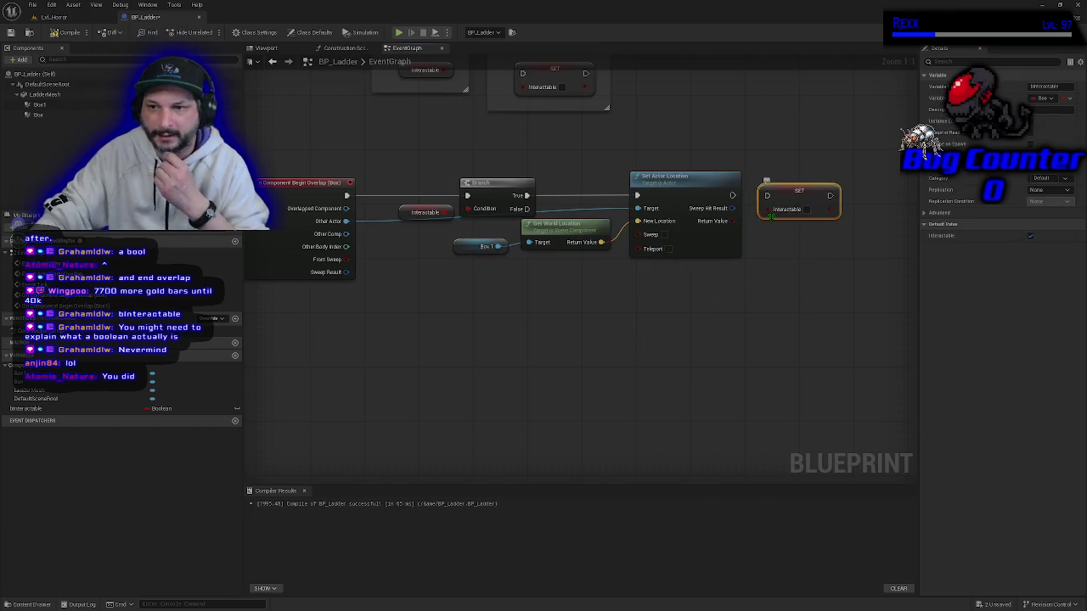
drag(767, 196, 734, 197)
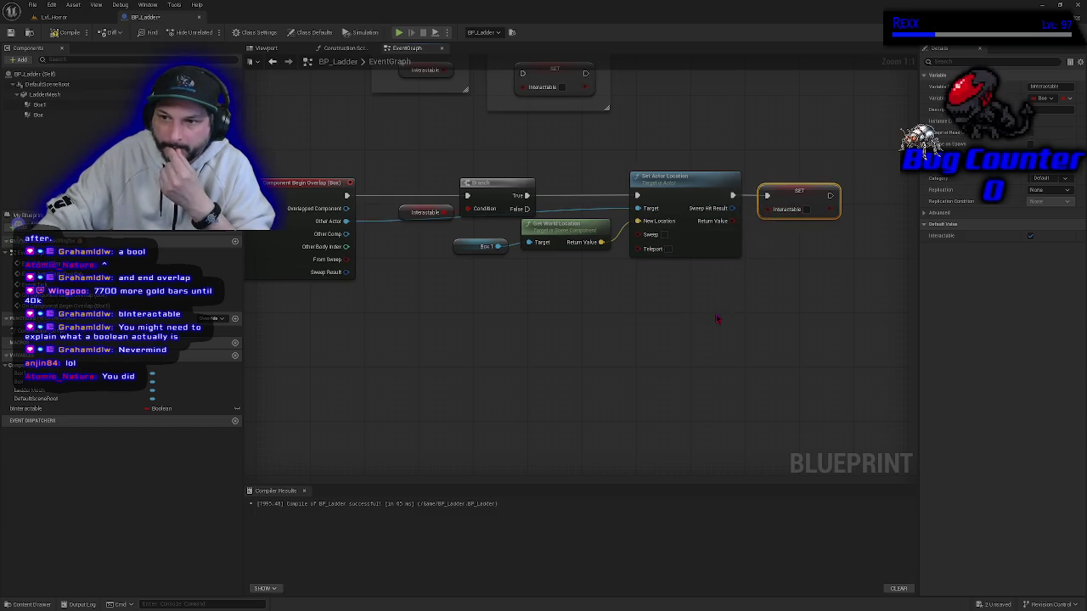
click(66, 32)
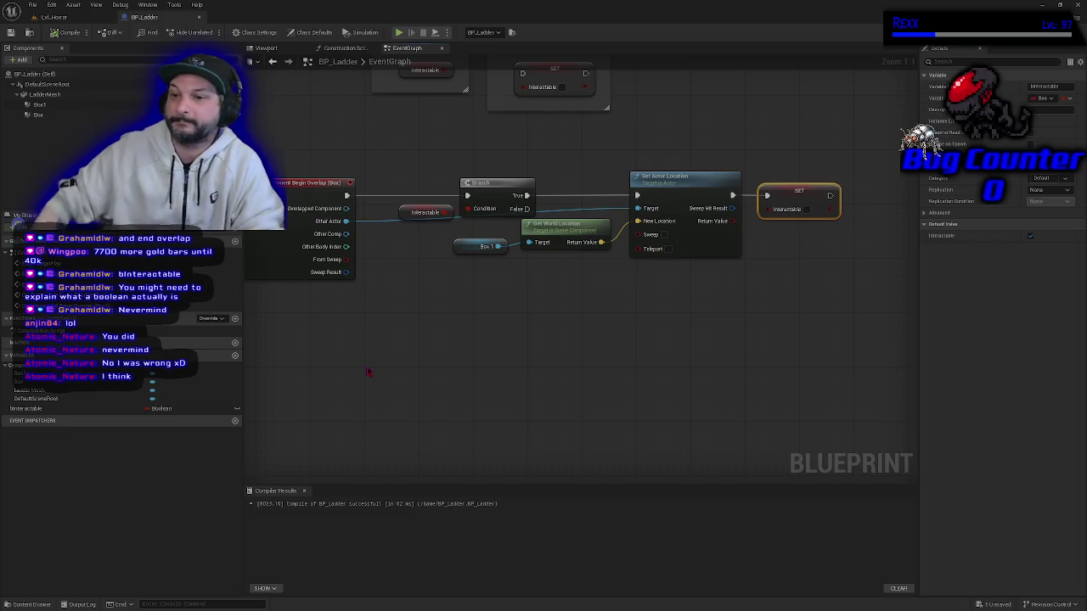
Bring the Getter and Setter notes into view and break the exec wire into SET.
drag(586, 360, 605, 384)
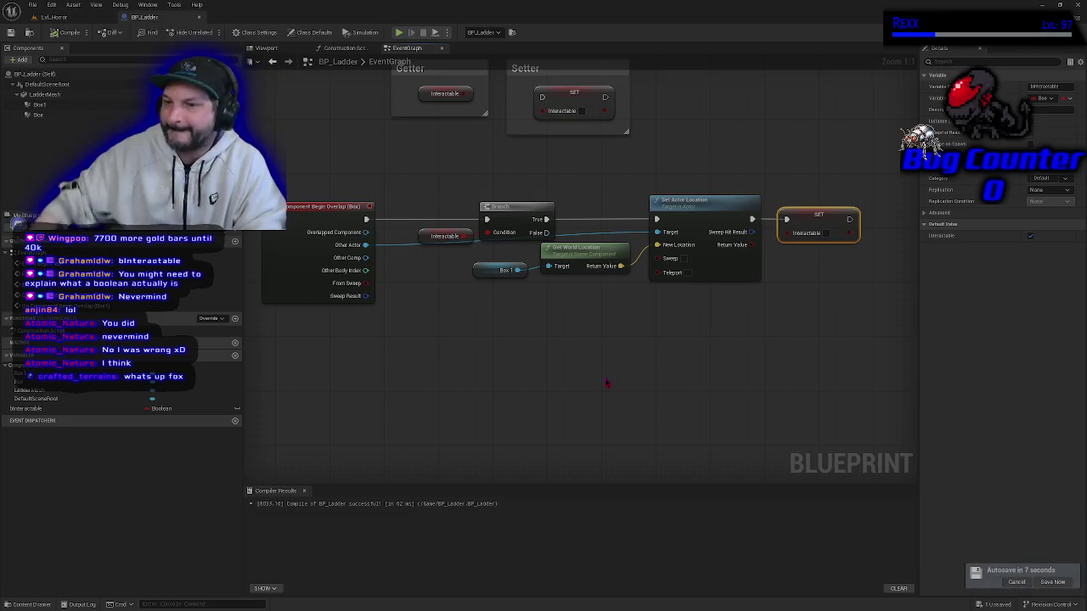
click(750, 356)
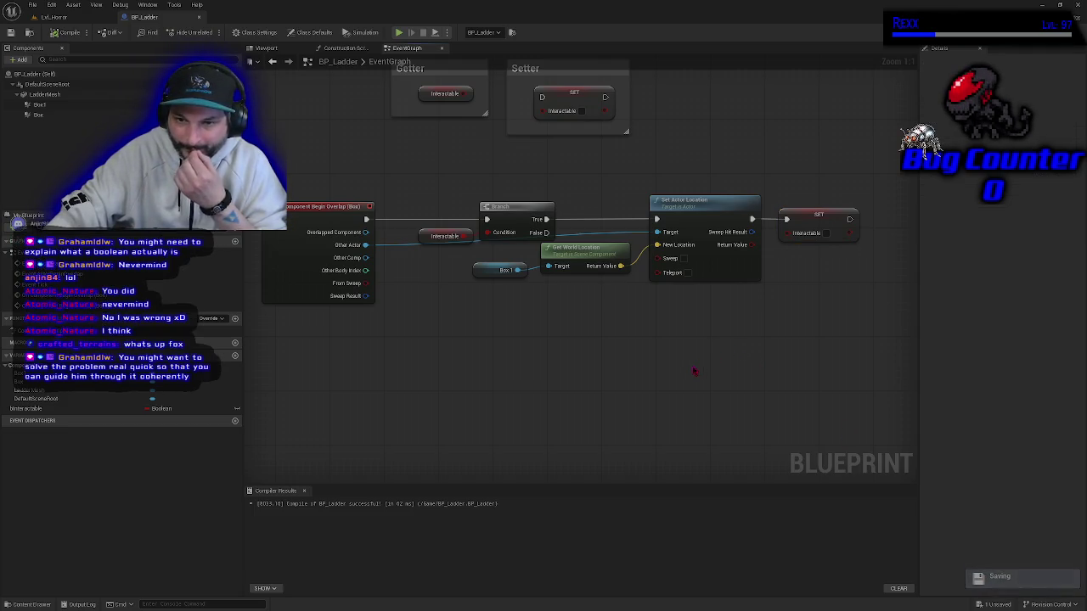
mouse_move(692, 372)
mouse_down()
mouse_move(484, 393)
mouse_move(484, 382)
mouse_up()
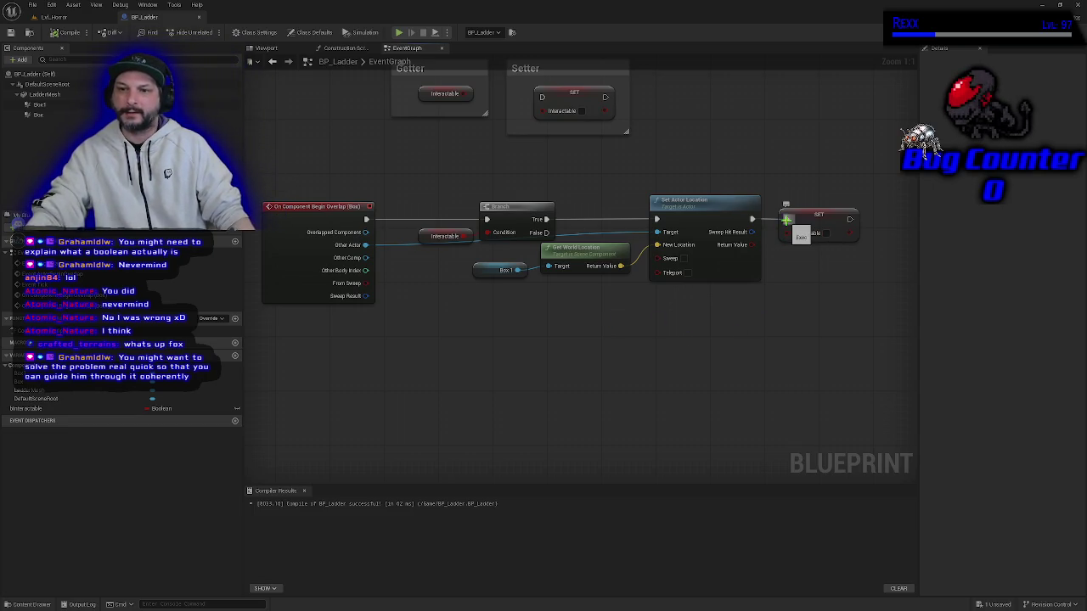
alt+click(786, 219)
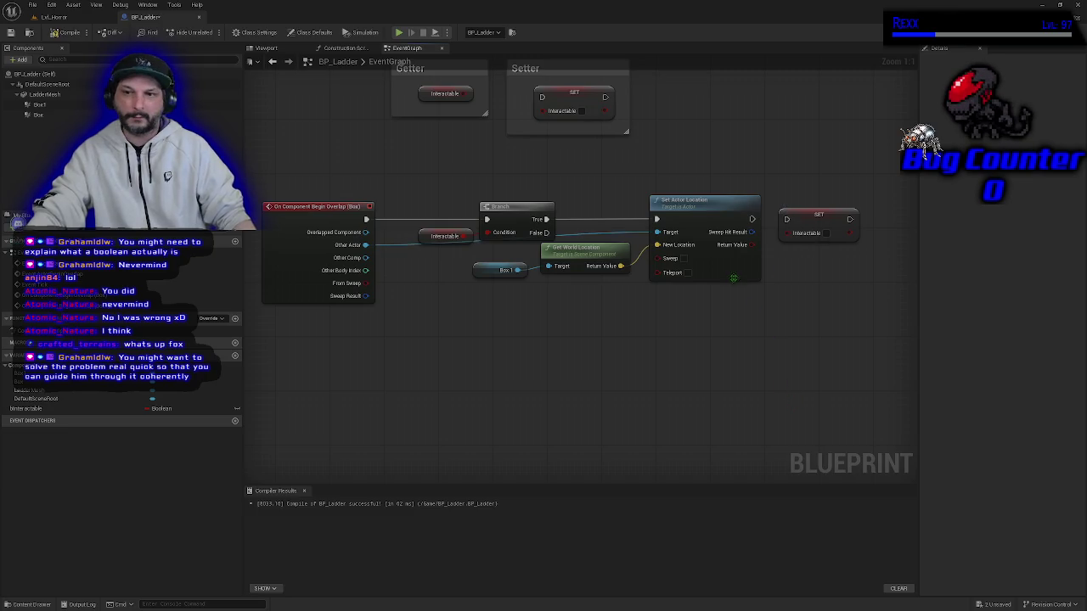
Rewire Set Actor Location's exec output into SET Interactable, then compile and save BP_Ladder.
drag(752, 219, 786, 219)
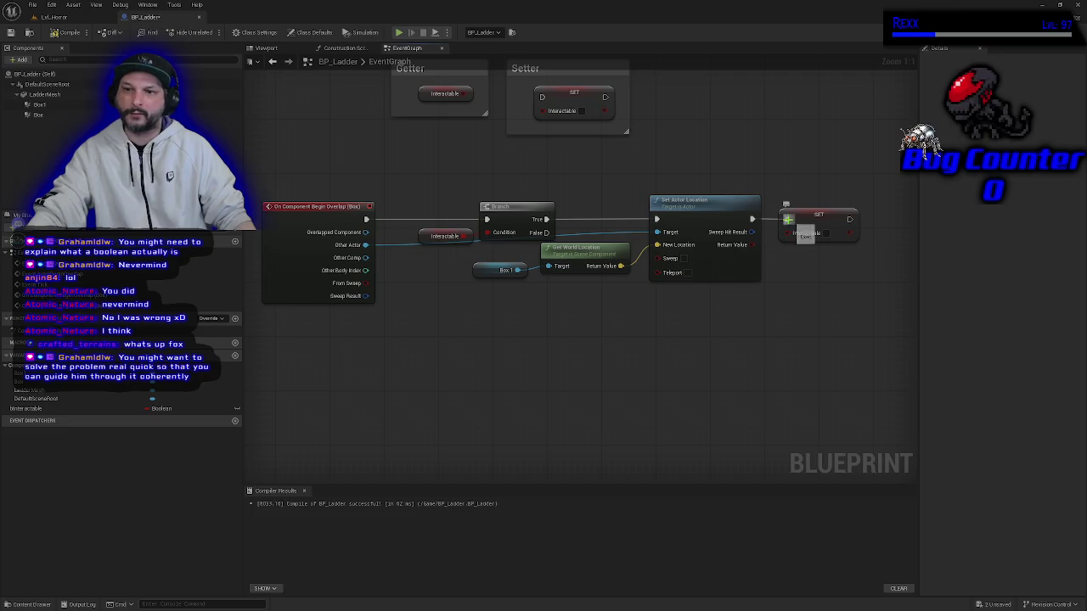
right_click(787, 219)
mouse_move(815, 257)
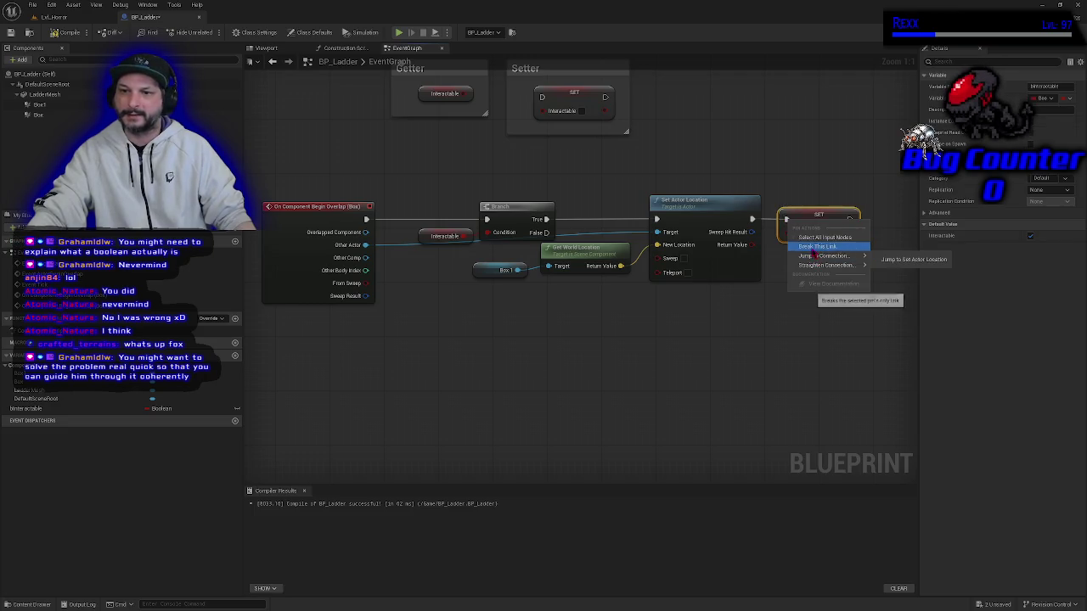
click(781, 315)
click(781, 315)
mouse_move(751, 219)
mouse_down()
mouse_move(777, 232)
mouse_move(789, 181)
mouse_move(779, 357)
mouse_move(790, 168)
mouse_move(776, 369)
mouse_move(675, 328)
mouse_up()
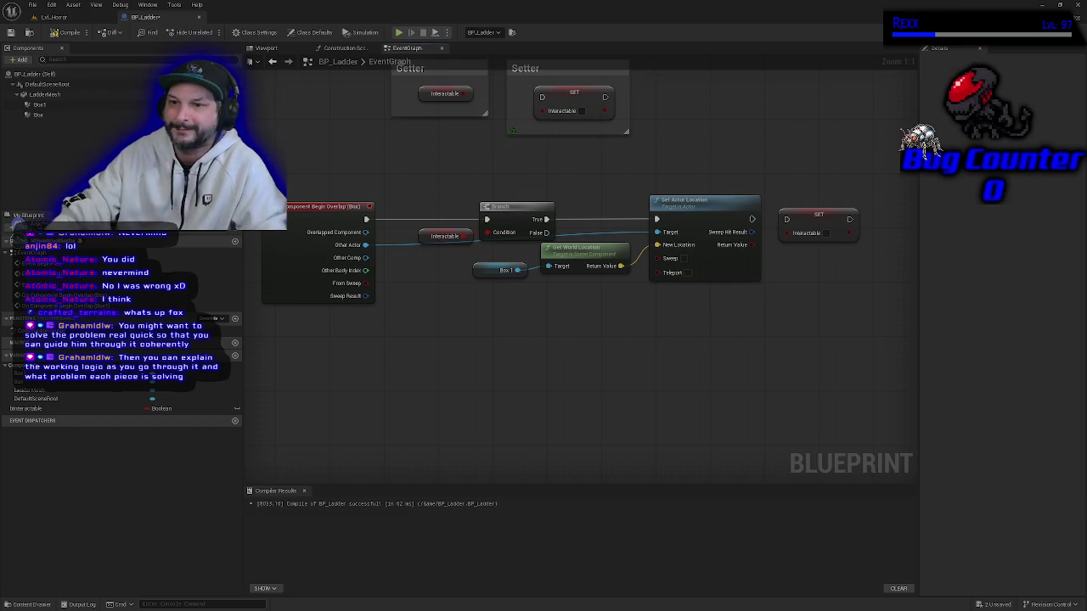
mouse_move(751, 219)
mouse_down()
mouse_move(777, 234)
mouse_move(794, 225)
mouse_move(786, 219)
mouse_up()
click(66, 33)
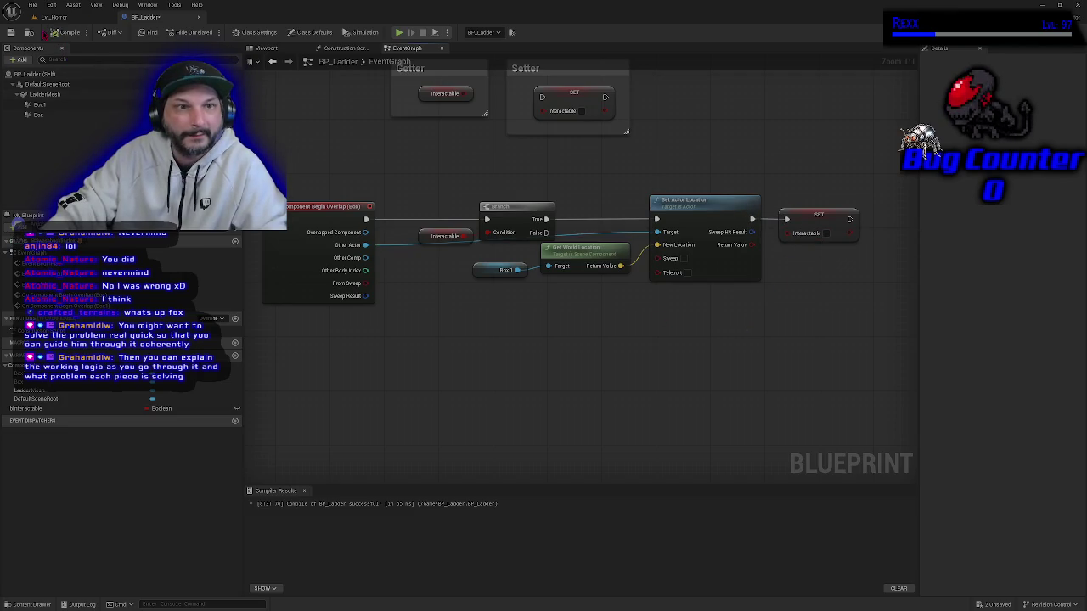
click(11, 32)
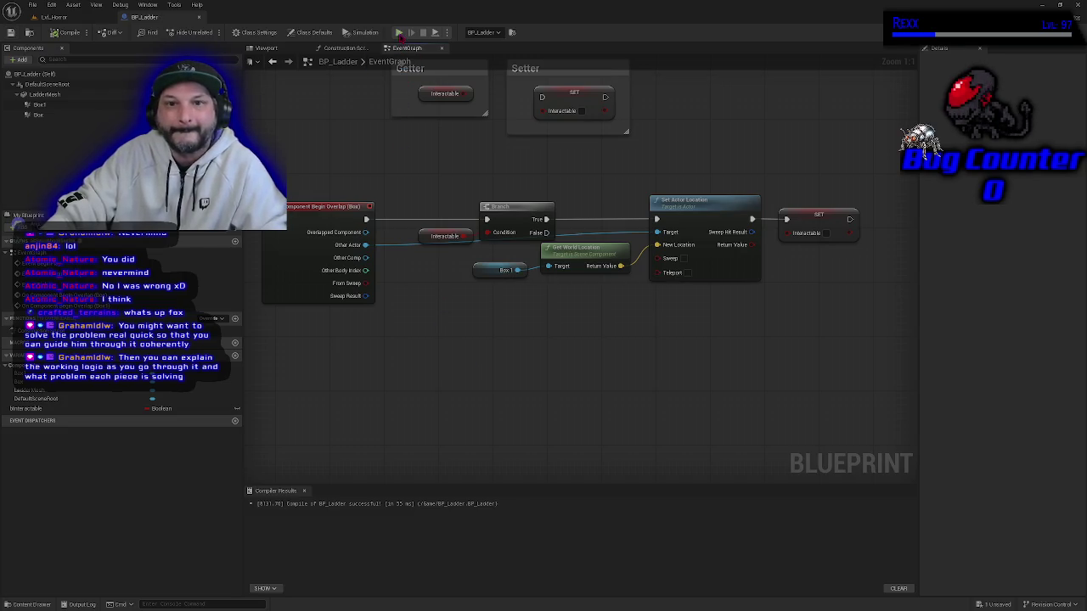
Play-test walking forward, dismiss the infinite-loop Message Log, and zoom out to both overlap events.
click(398, 32)
key(w)
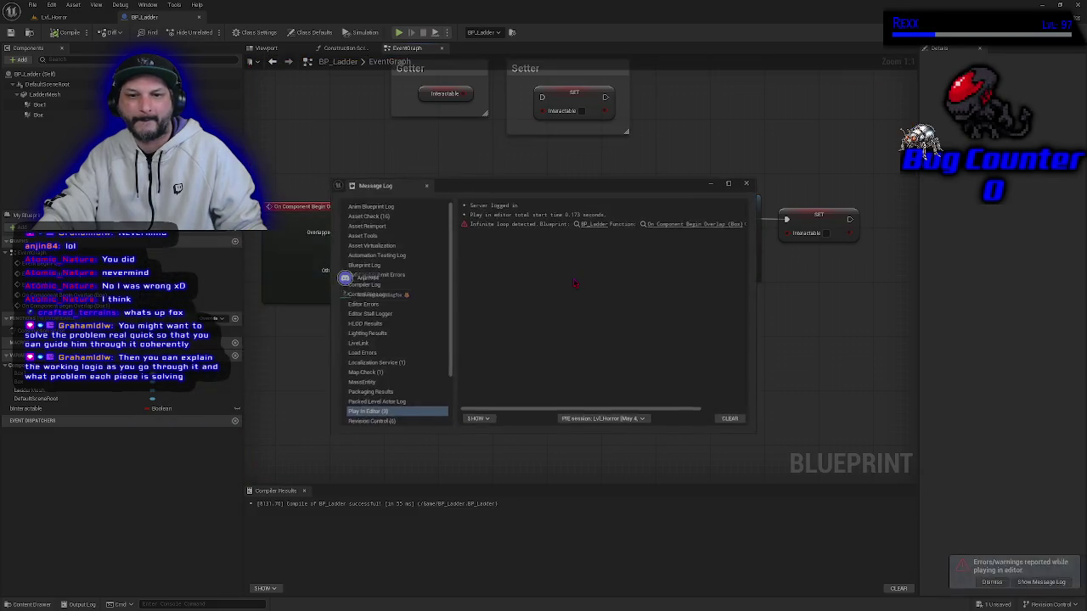
click(746, 185)
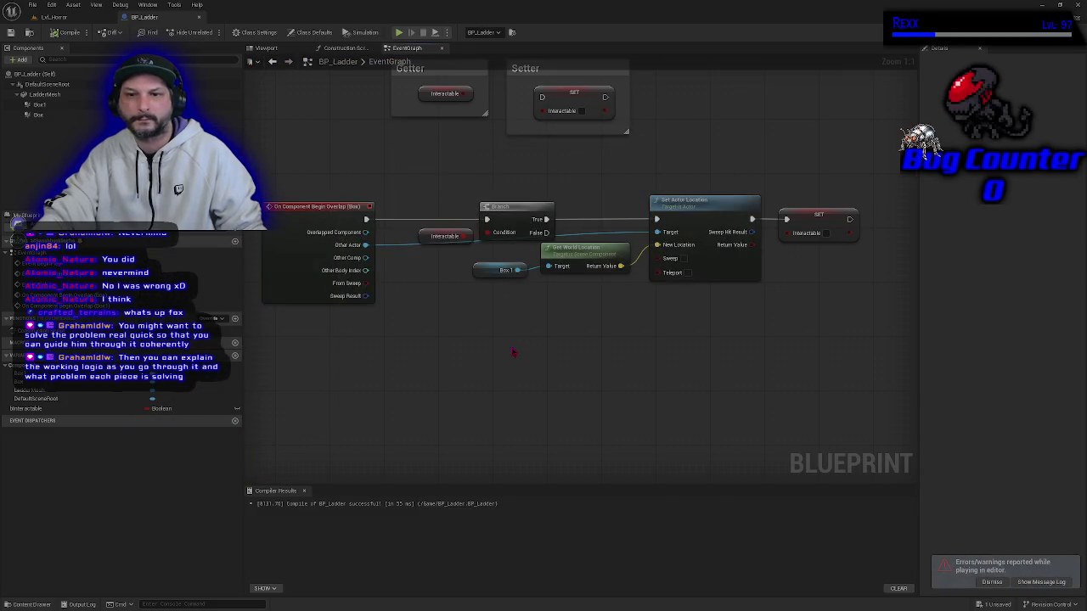
scroll(513, 352, down, 2)
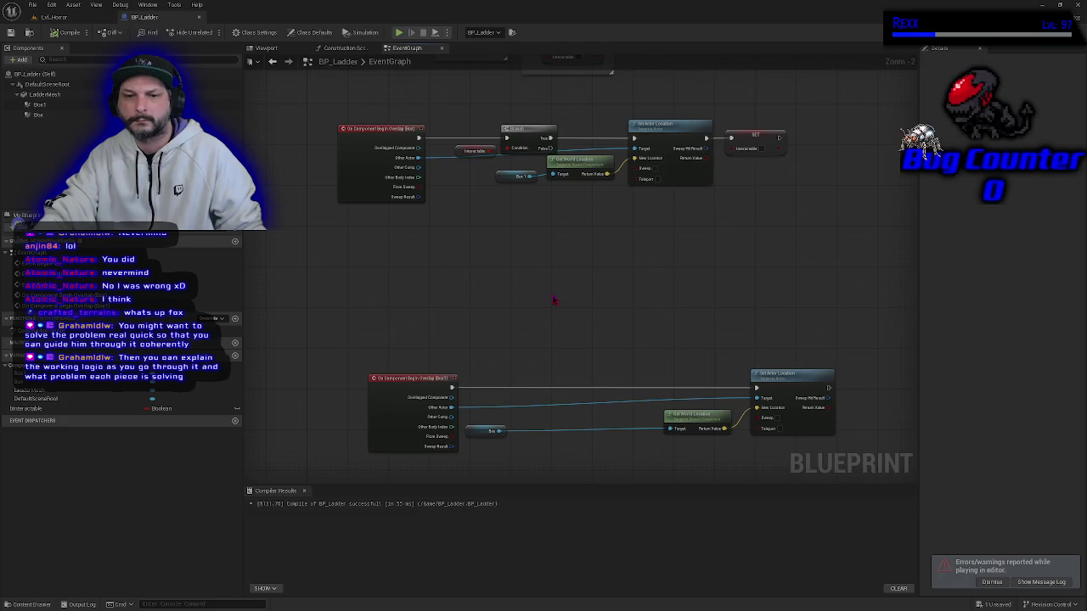
Paste a Branch with an Interactable getter by the Box1 overlap event and wire the event into it.
drag(450, 97, 494, 156)
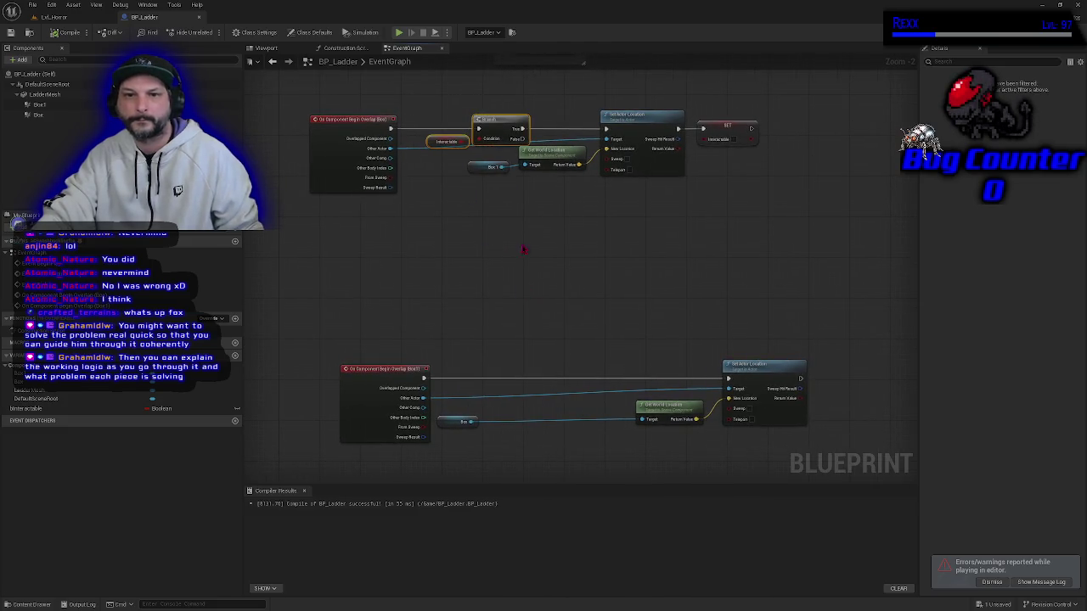
key(ctrl+v)
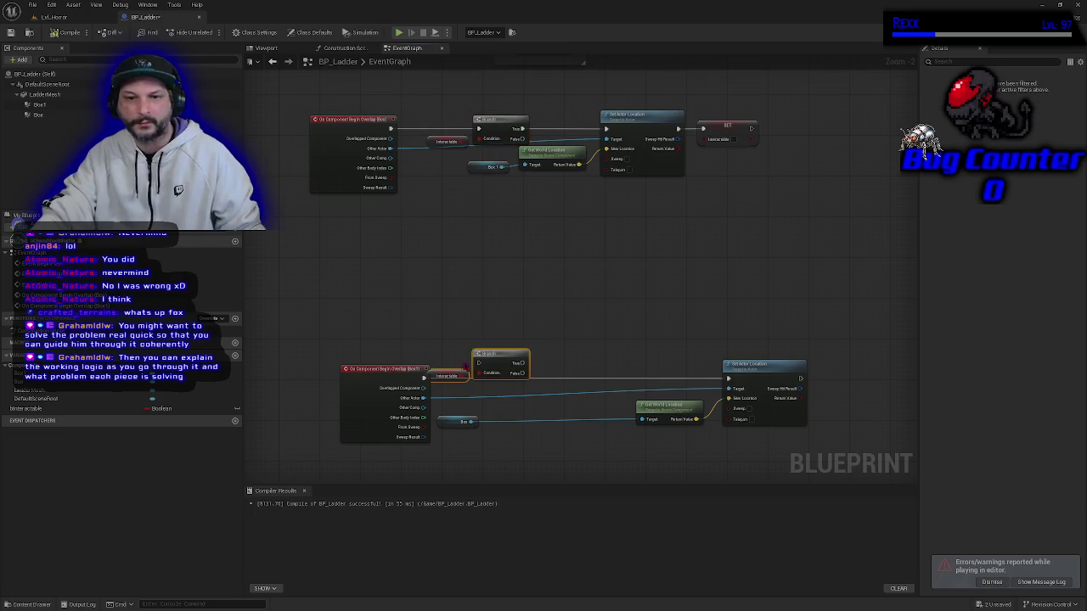
drag(495, 357, 518, 372)
drag(424, 377, 498, 378)
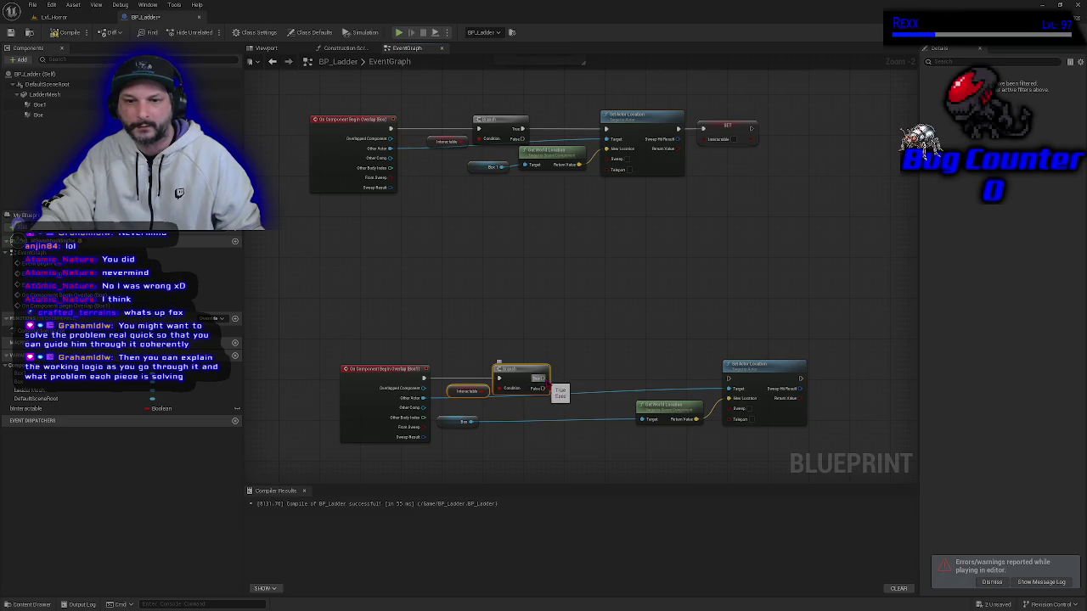
mouse_move(566, 427)
mouse_down()
mouse_move(514, 351)
mouse_move(522, 445)
mouse_up()
Paste a copy of SET Interactable beside the lower chain and wire Branch True to Set Actor Location.
drag(619, 283, 720, 423)
mouse_move(735, 373)
mouse_down()
mouse_move(682, 384)
mouse_move(651, 374)
mouse_up()
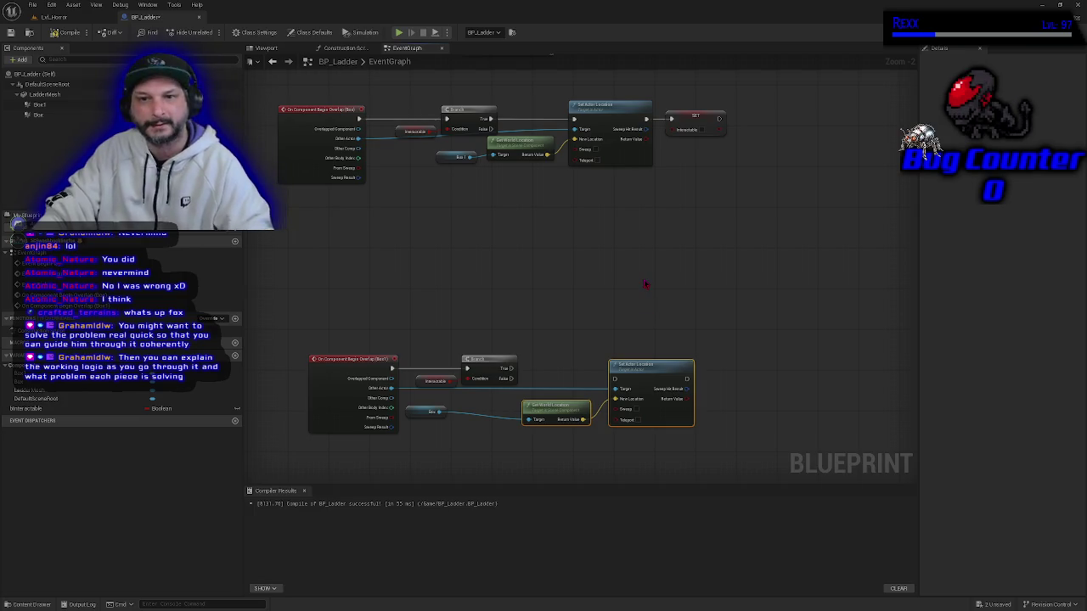
click(687, 128)
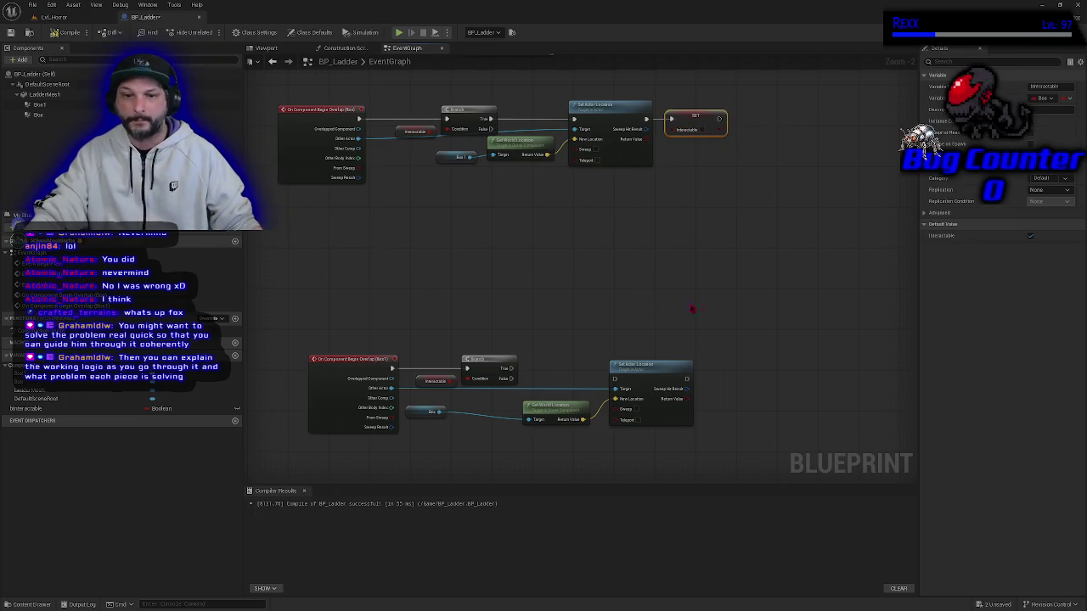
key(ctrl+c)
key(ctrl+v)
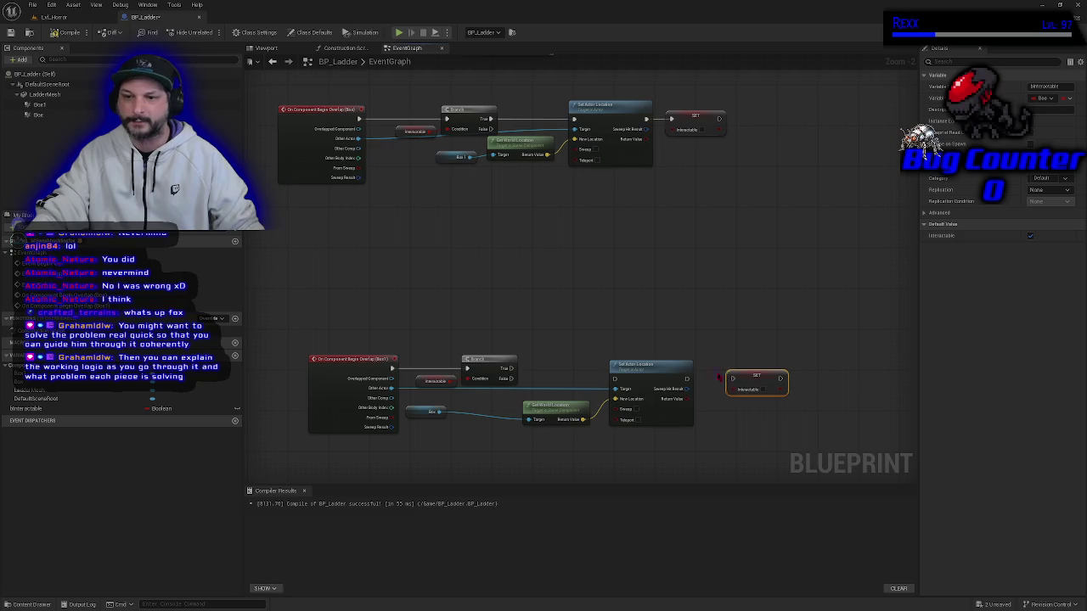
mouse_move(511, 368)
mouse_down()
mouse_move(609, 388)
mouse_move(631, 370)
mouse_move(738, 379)
mouse_up()
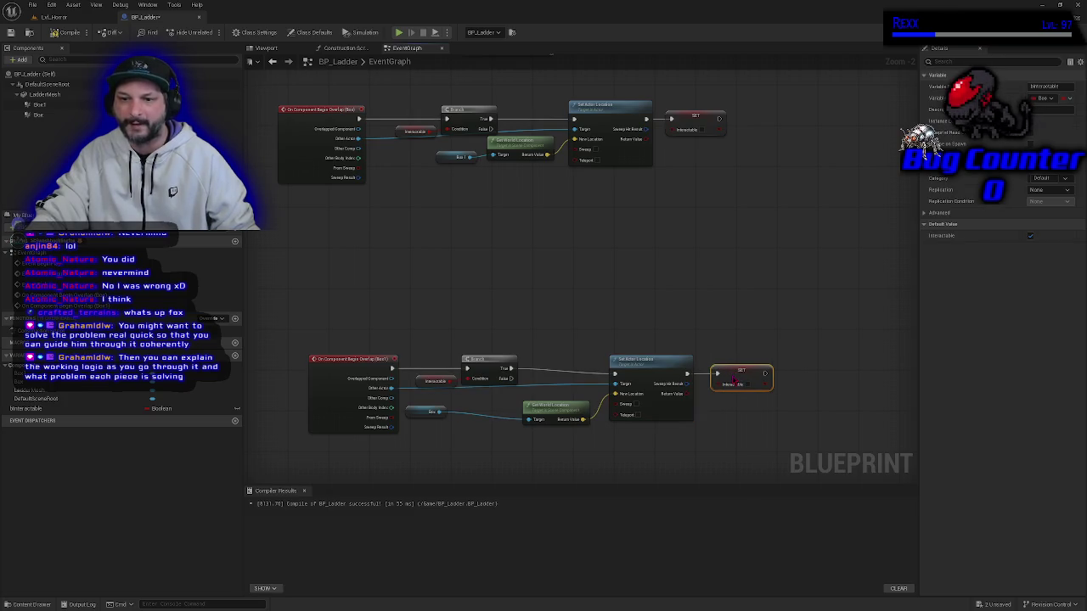
drag(467, 298, 509, 271)
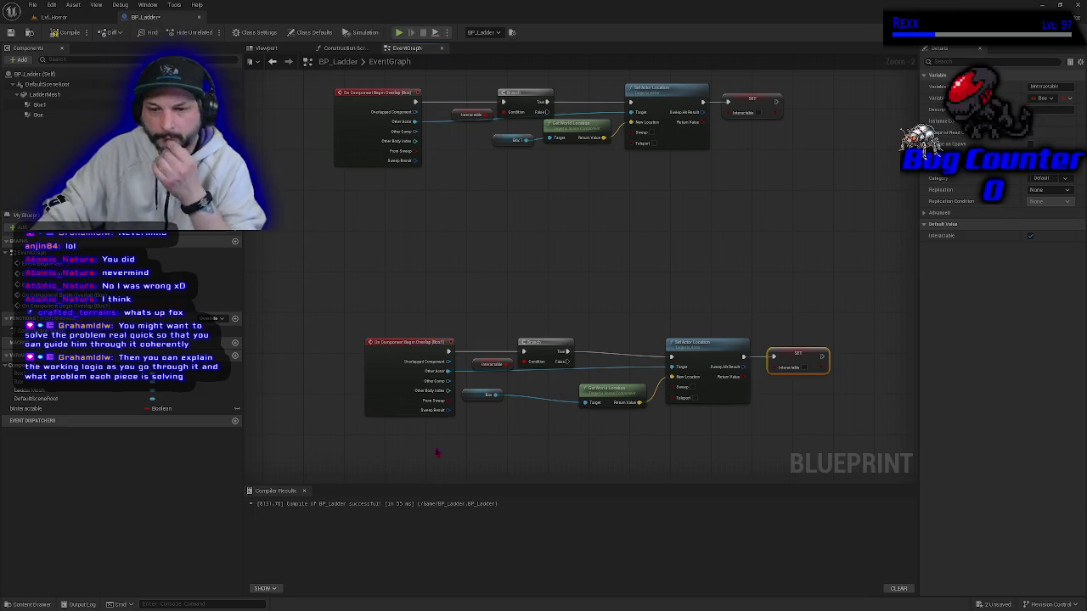
click(484, 443)
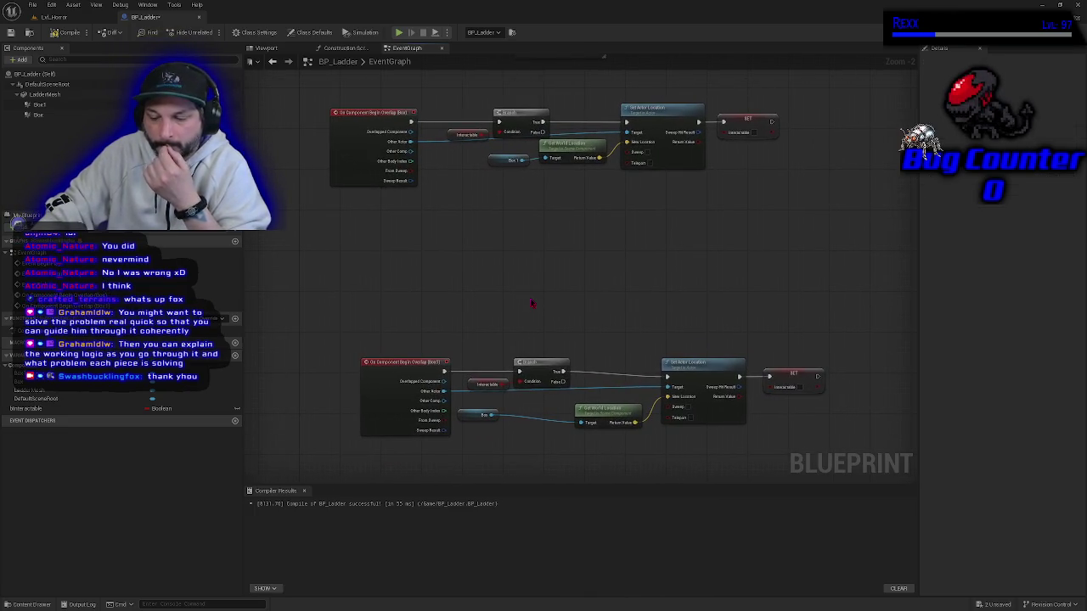
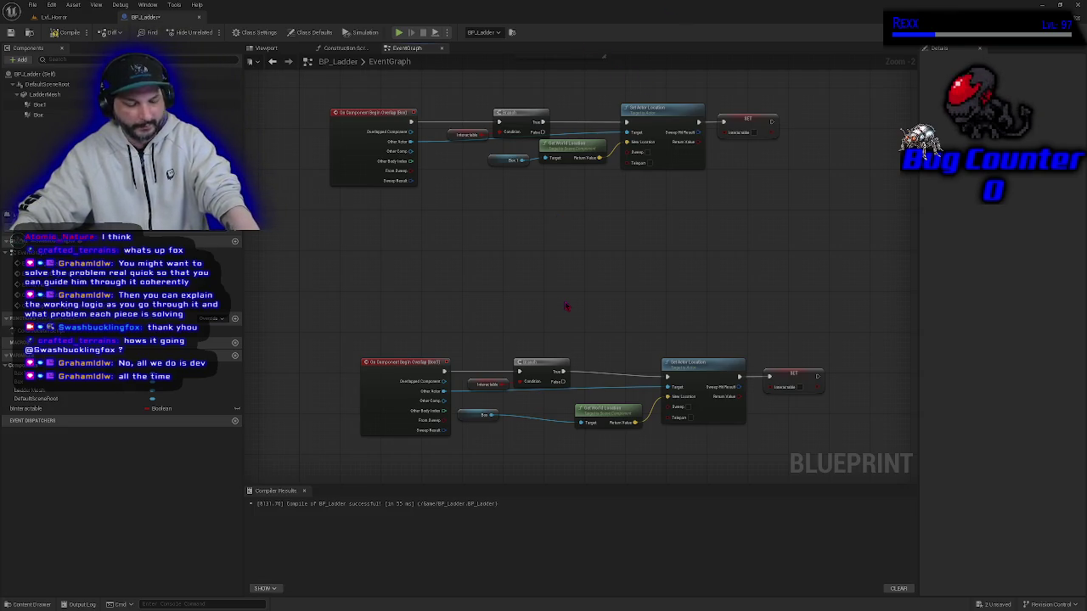
Remove the two accidentally pasted Branch nodes and compile BP_Ladder.
key(ctrl+v)
key(ctrl+v)
key(ctrl+v)
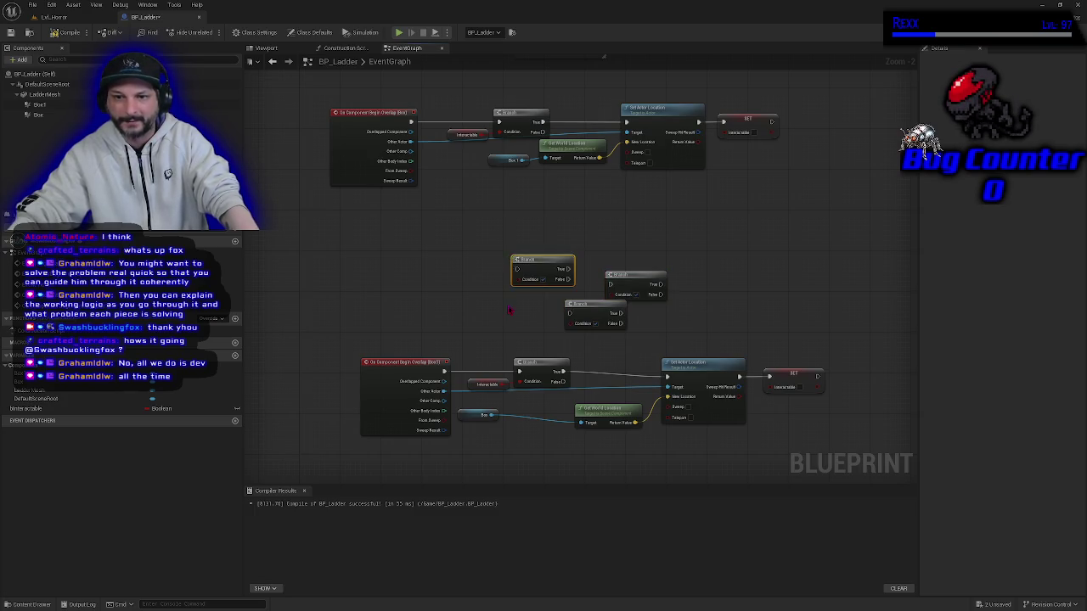
key(ctrl+v)
key(ctrl+v)
key(ctrl+v)
key(ctrl+v)
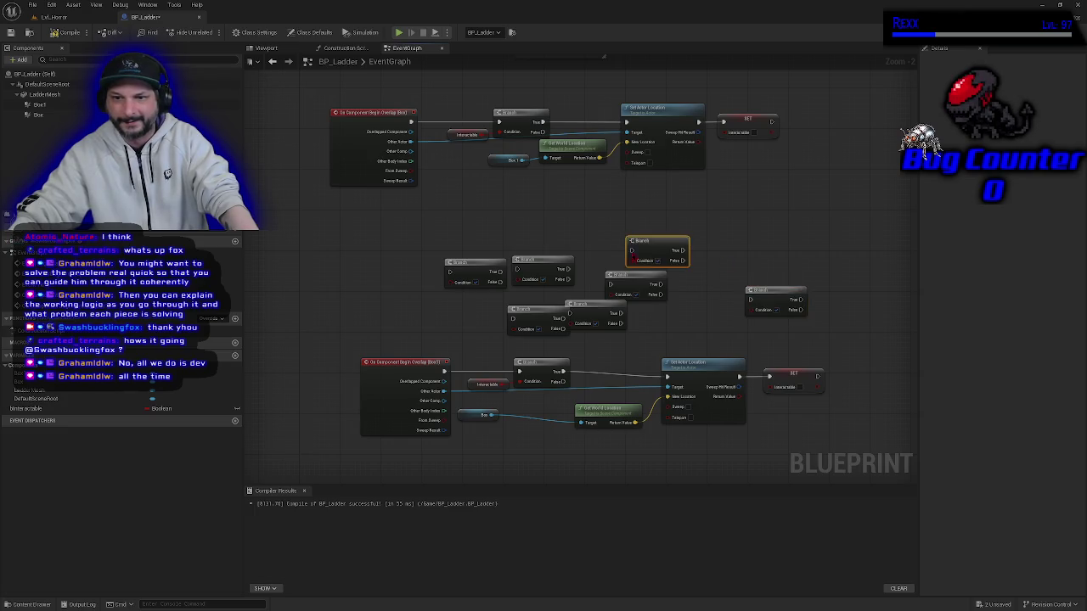
drag(417, 236, 786, 340)
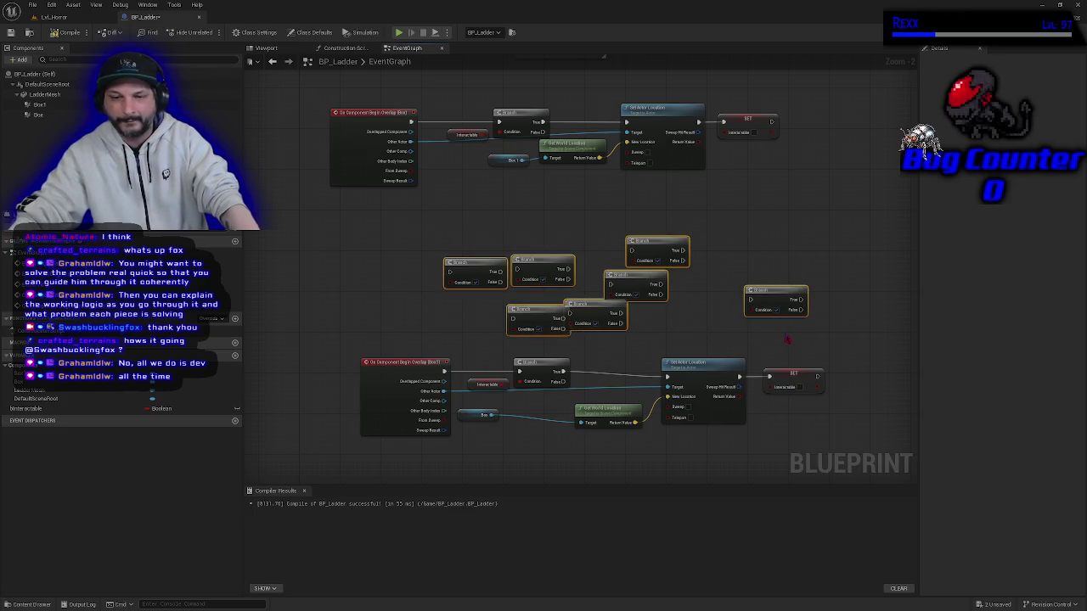
key(Delete)
click(62, 34)
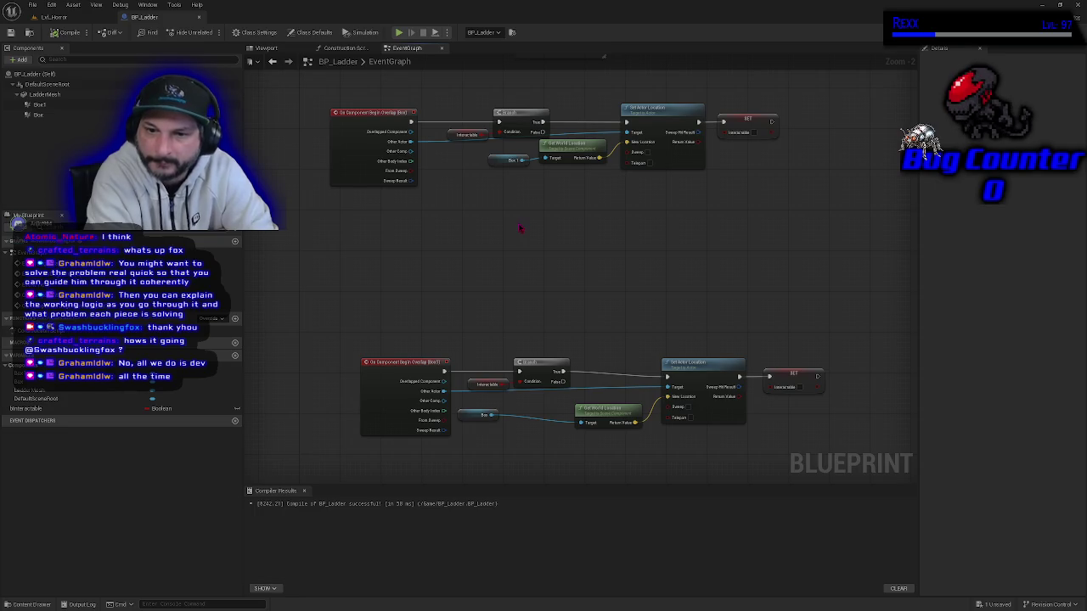
Run a quick play test, stop it, and dismiss the infinite-loop Message Log.
click(399, 33)
key(w)
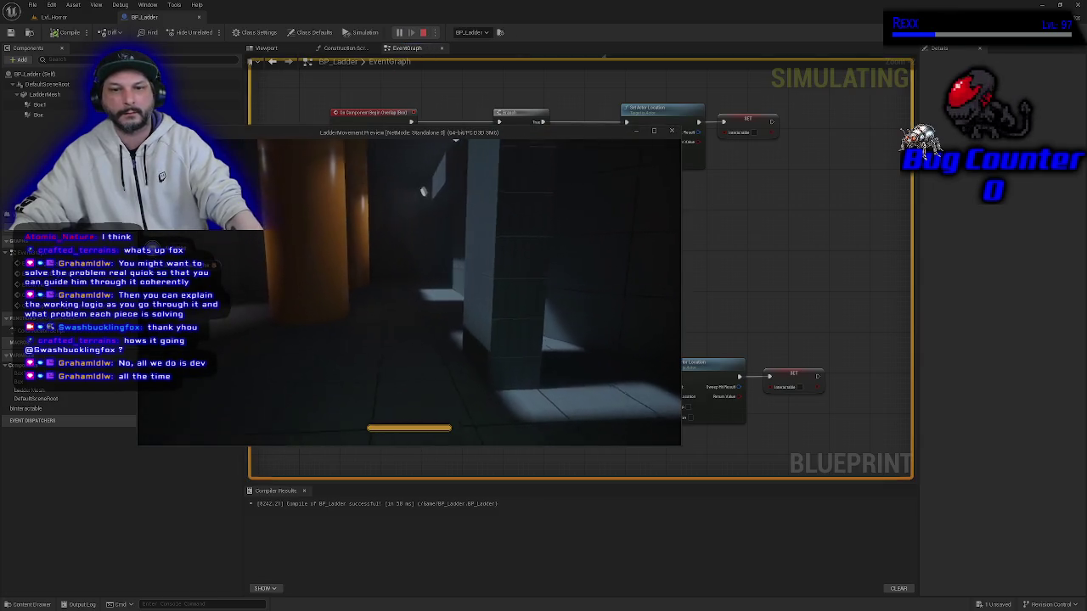
key(Escape)
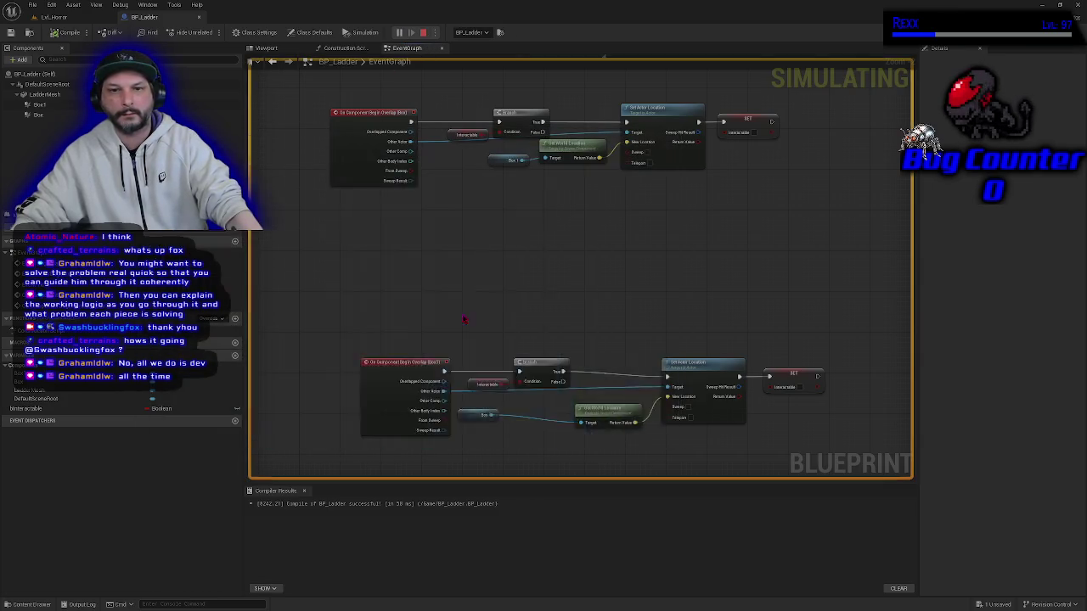
click(745, 185)
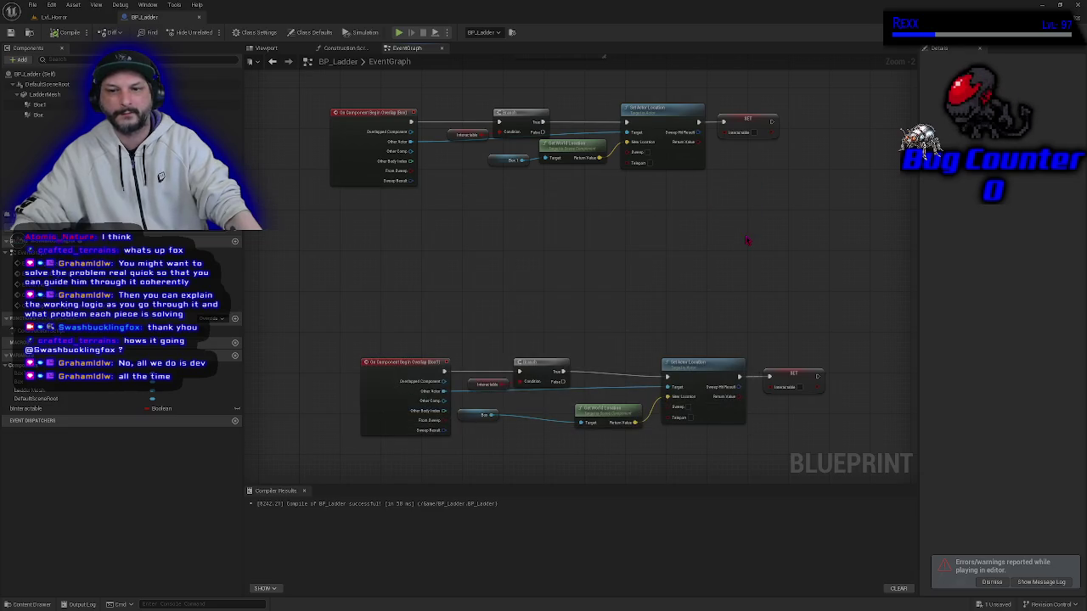
mouse_move(628, 318)
mouse_down()
mouse_move(614, 262)
mouse_move(608, 308)
mouse_up()
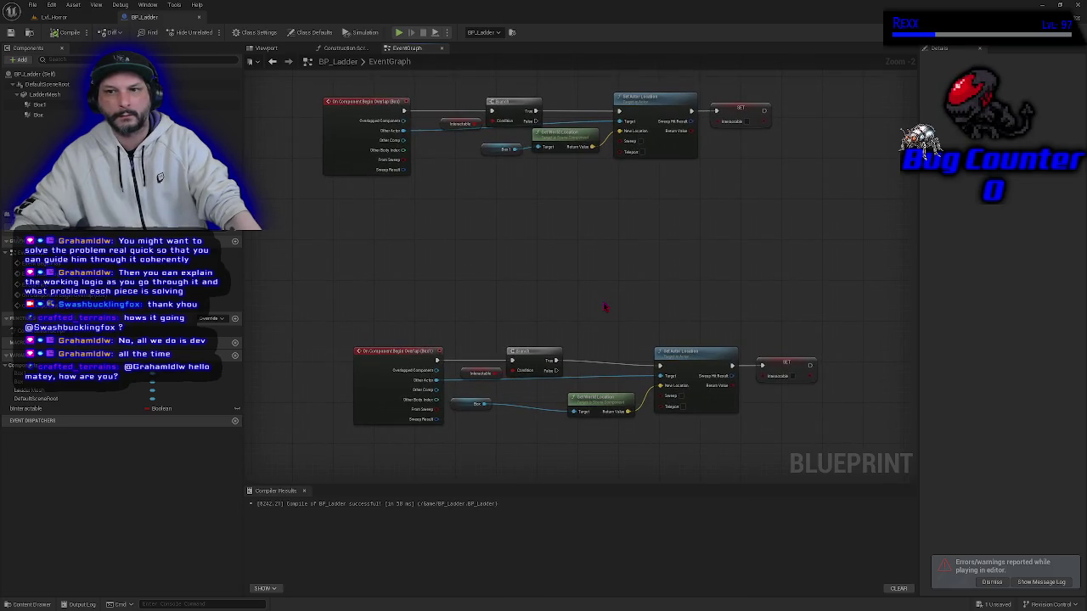
drag(629, 235, 619, 301)
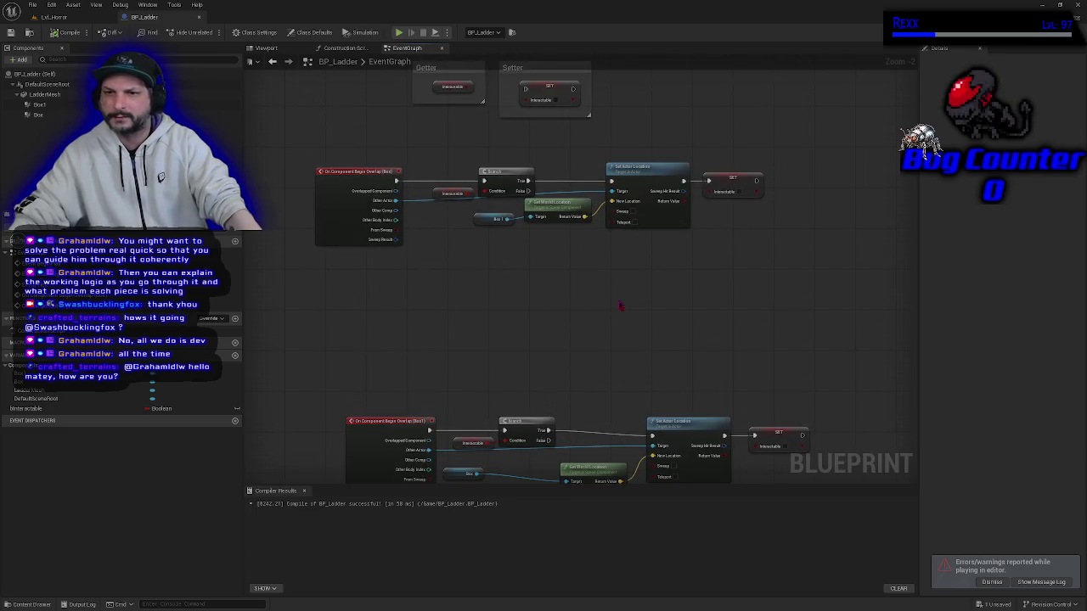
scroll(626, 291, up, 2)
mouse_move(639, 259)
mouse_down()
mouse_move(643, 384)
mouse_move(591, 363)
mouse_up()
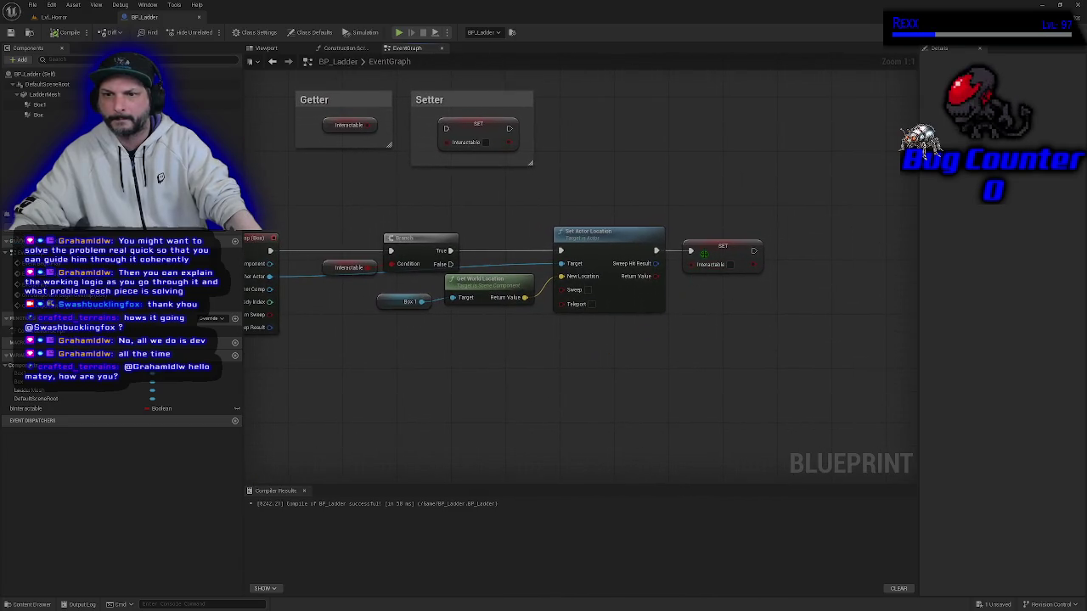
click(704, 253)
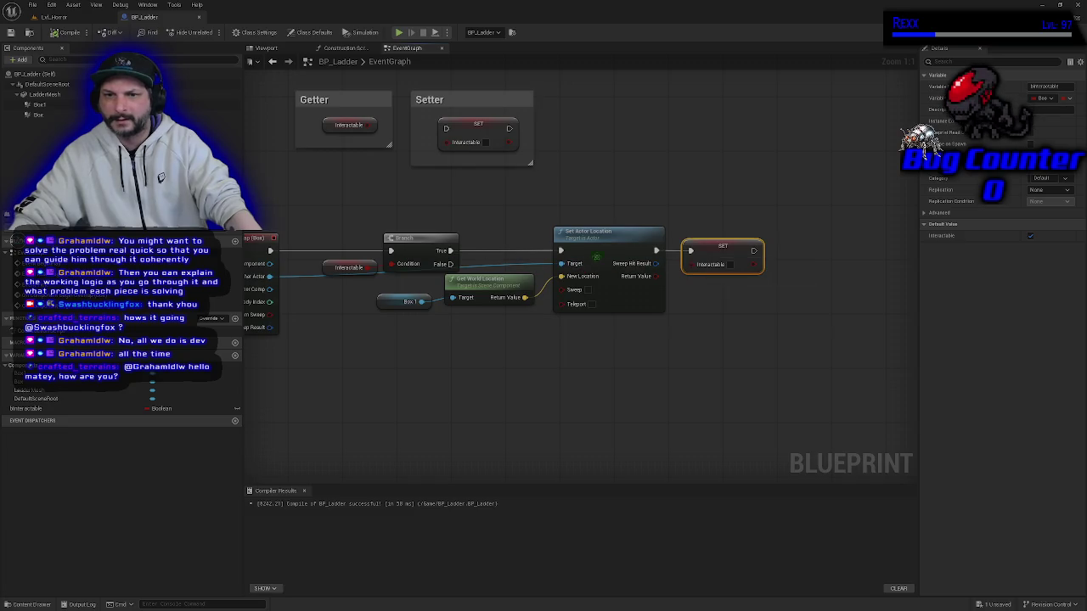
click(601, 251)
click(713, 255)
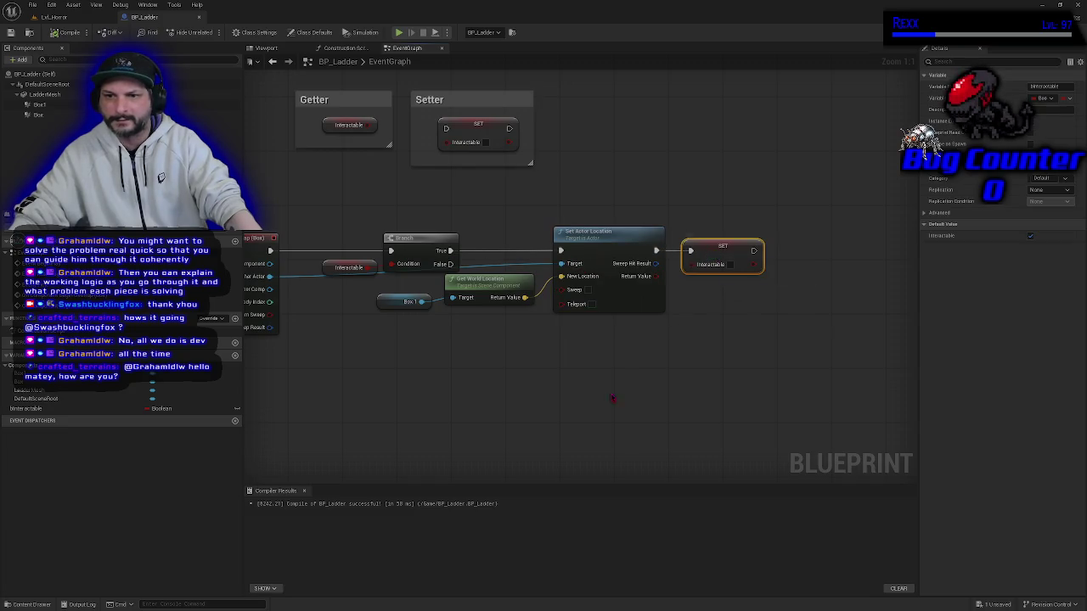
scroll(670, 334, down, 2)
scroll(671, 334, down, 1)
mouse_move(671, 333)
mouse_down()
mouse_move(623, 294)
mouse_move(603, 245)
mouse_up()
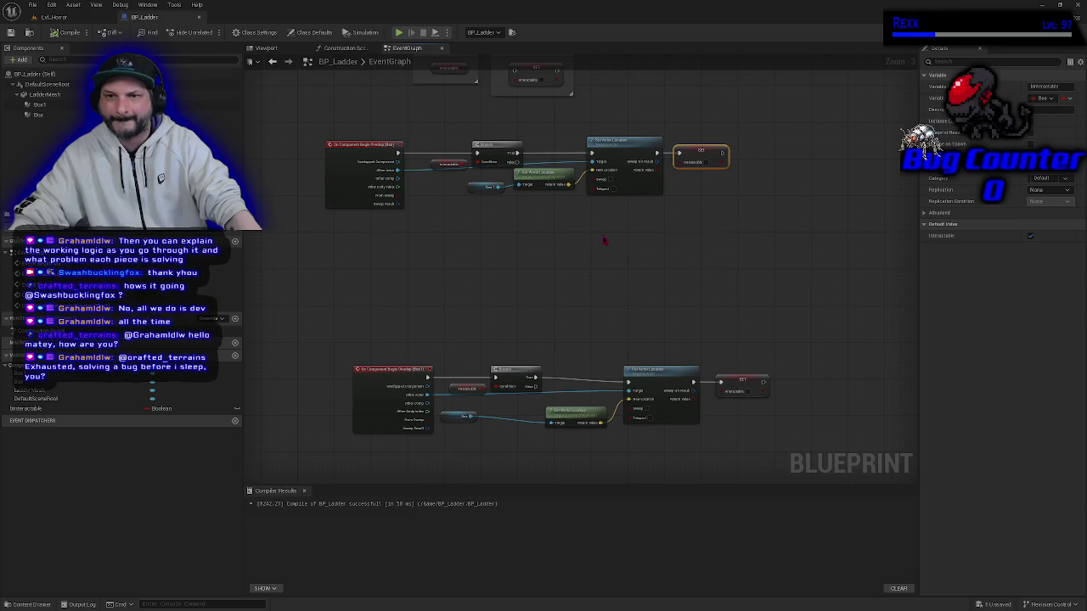
scroll(603, 241, up, 2)
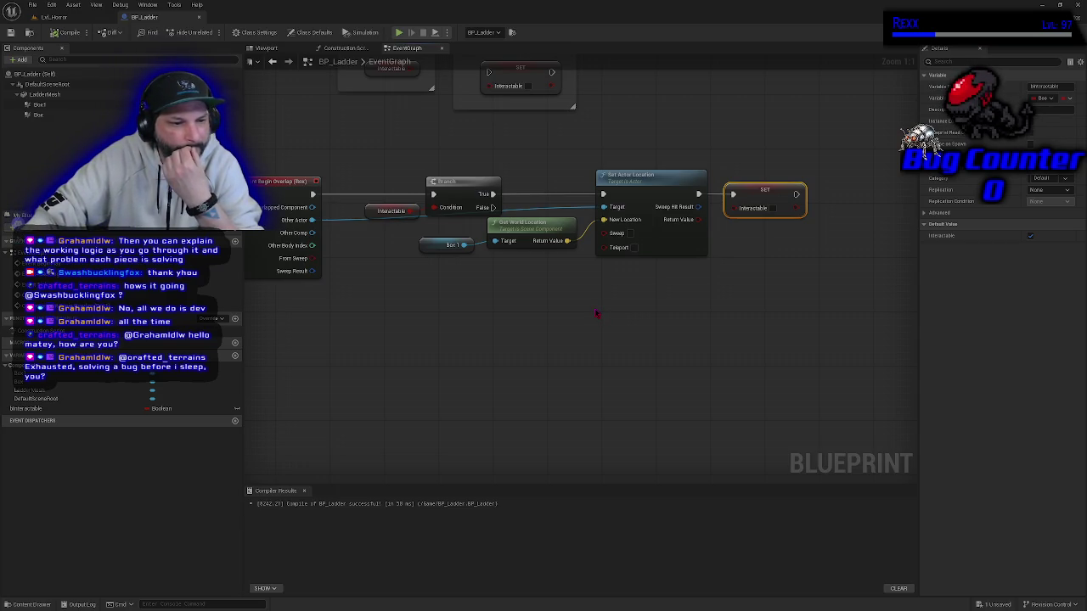
drag(611, 320, 563, 332)
scroll(631, 262, down, 4)
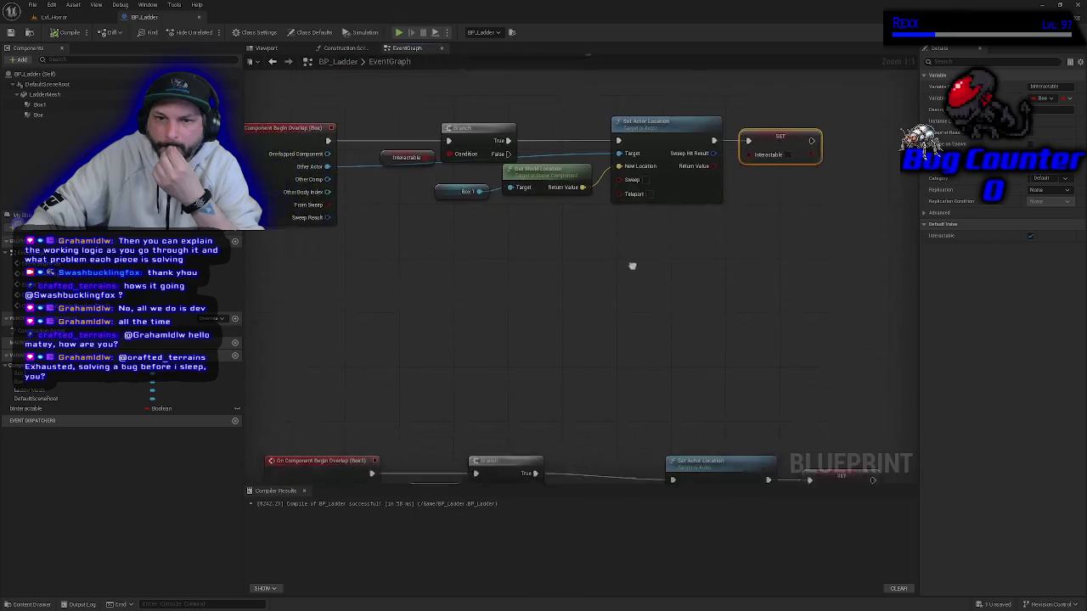
scroll(662, 235, up, 1)
scroll(665, 236, up, 1)
scroll(589, 263, up, 1)
scroll(590, 263, down, 1)
drag(566, 250, 592, 333)
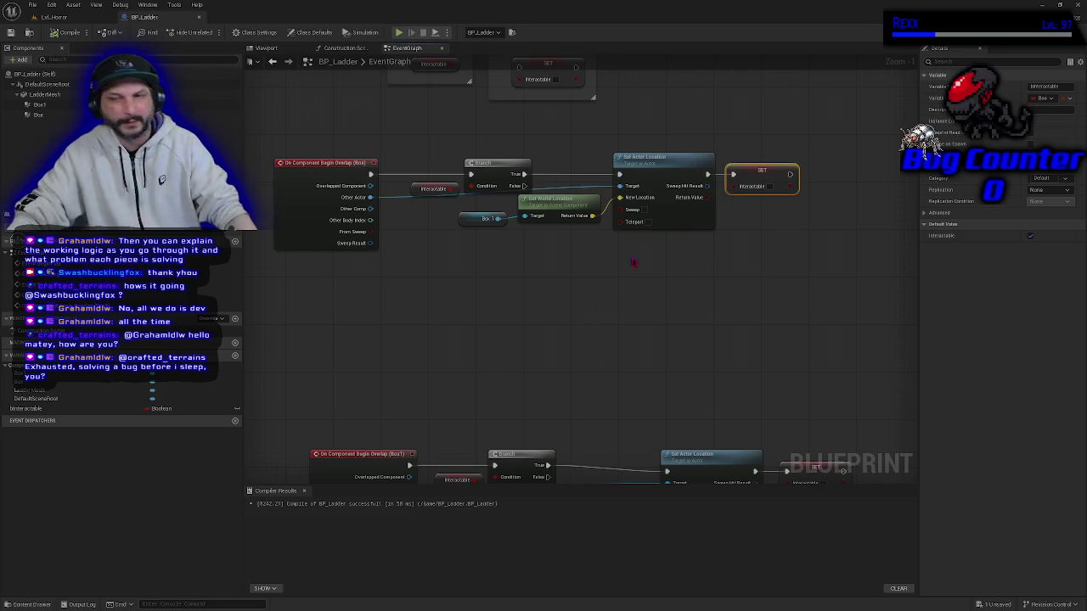
mouse_move(759, 170)
mouse_down()
mouse_move(712, 122)
mouse_move(580, 145)
mouse_up()
Place the upper chain's SET Interactable after the Branch and wire it into Set Actor Location.
mouse_move(672, 183)
mouse_down()
mouse_move(701, 185)
mouse_move(685, 173)
mouse_up()
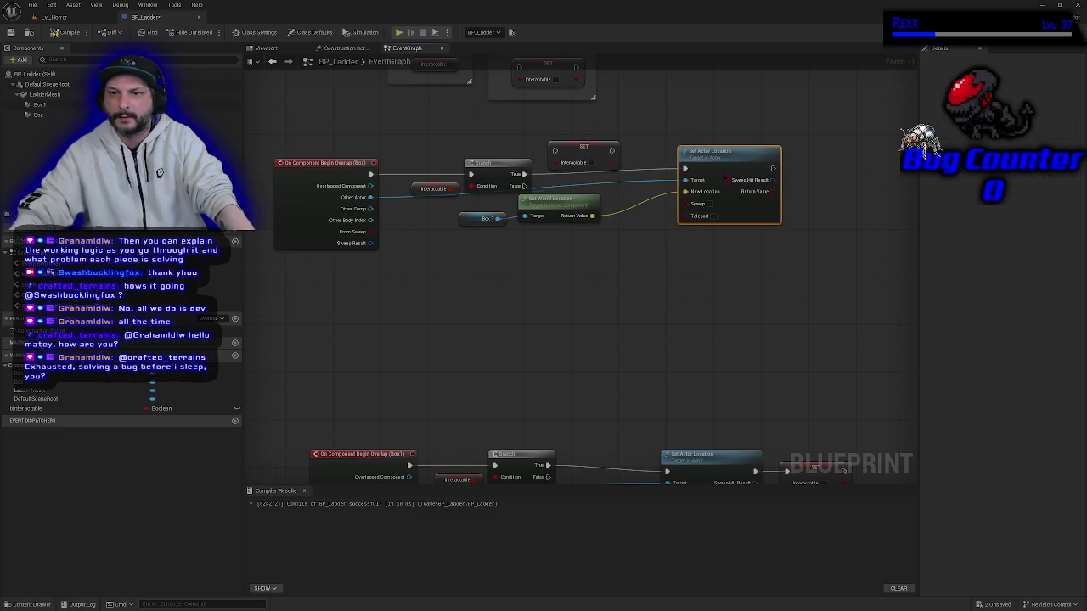
mouse_move(554, 148)
mouse_down()
mouse_move(594, 180)
mouse_move(646, 183)
mouse_move(573, 169)
mouse_move(684, 174)
mouse_up()
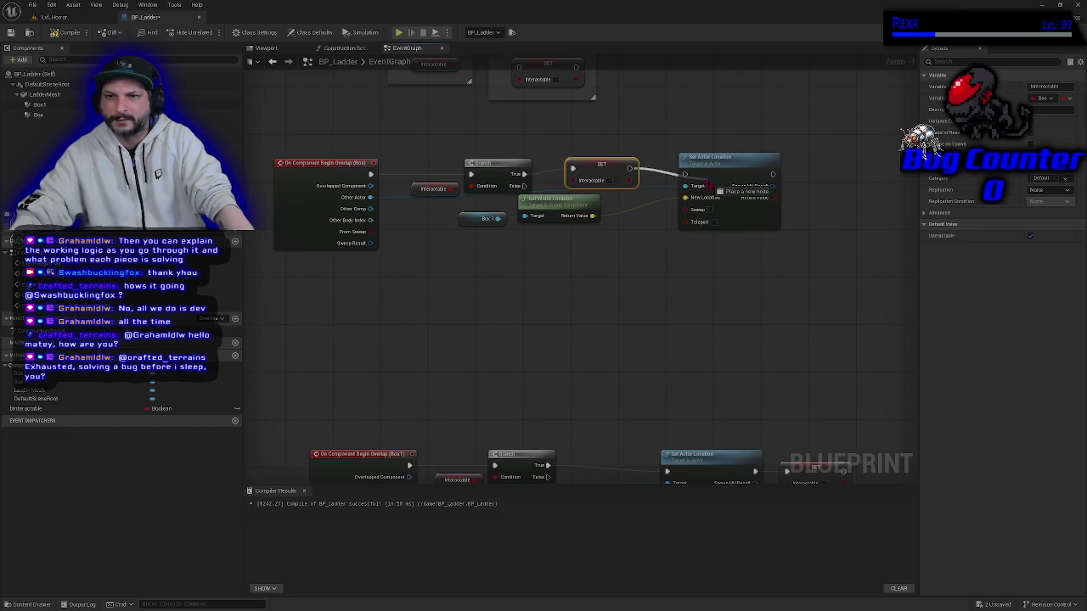
drag(570, 354, 589, 288)
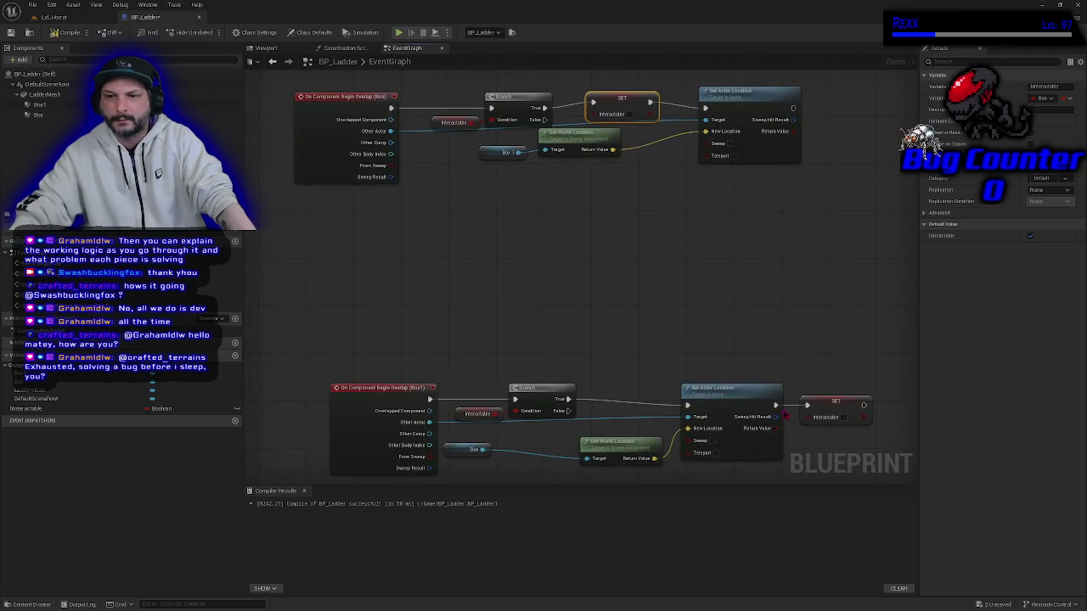
Move the lower SET Interactable before Set Actor Location, wire Branch True to it, and compile.
mouse_move(836, 401)
mouse_down()
mouse_move(644, 370)
mouse_move(627, 390)
mouse_move(688, 405)
mouse_up()
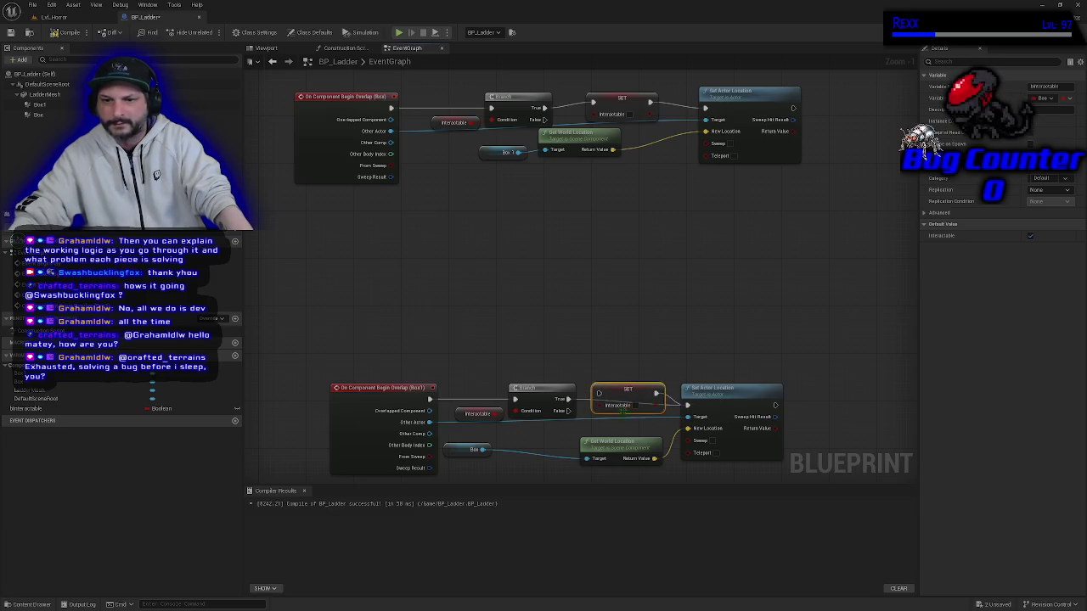
drag(574, 406, 599, 394)
drag(563, 347, 552, 310)
scroll(551, 310, down, 2)
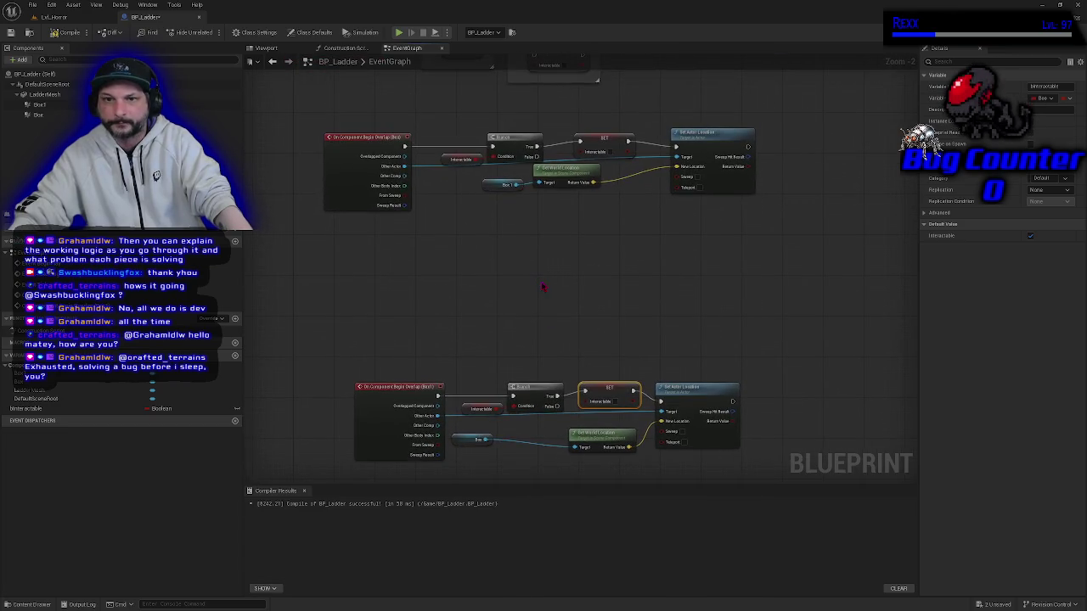
click(65, 33)
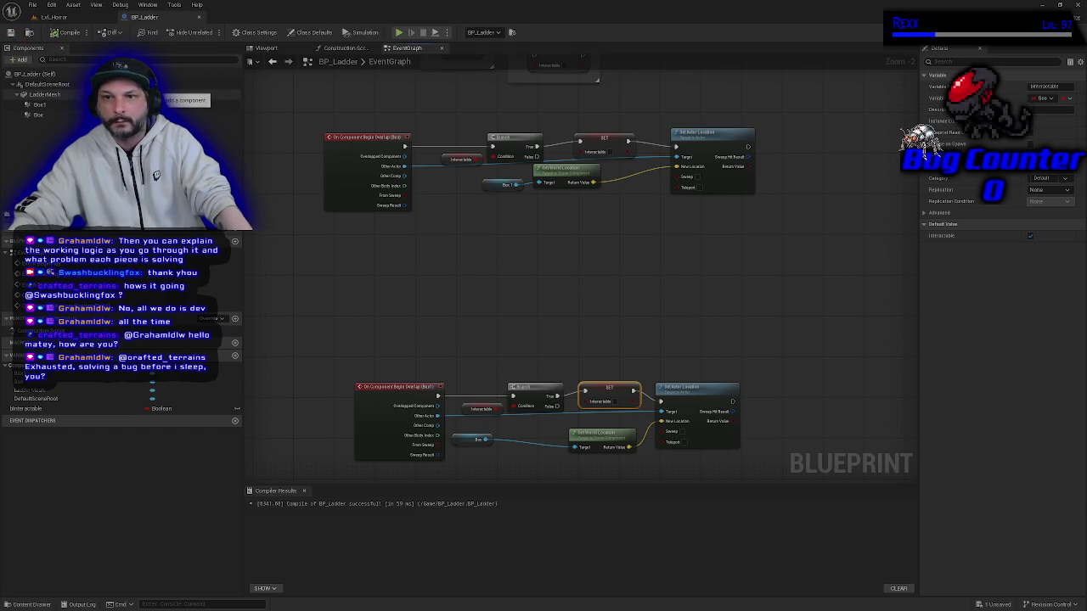
Walk the player toward the ladder in a play test, stop, then run and stop a second test.
click(398, 33)
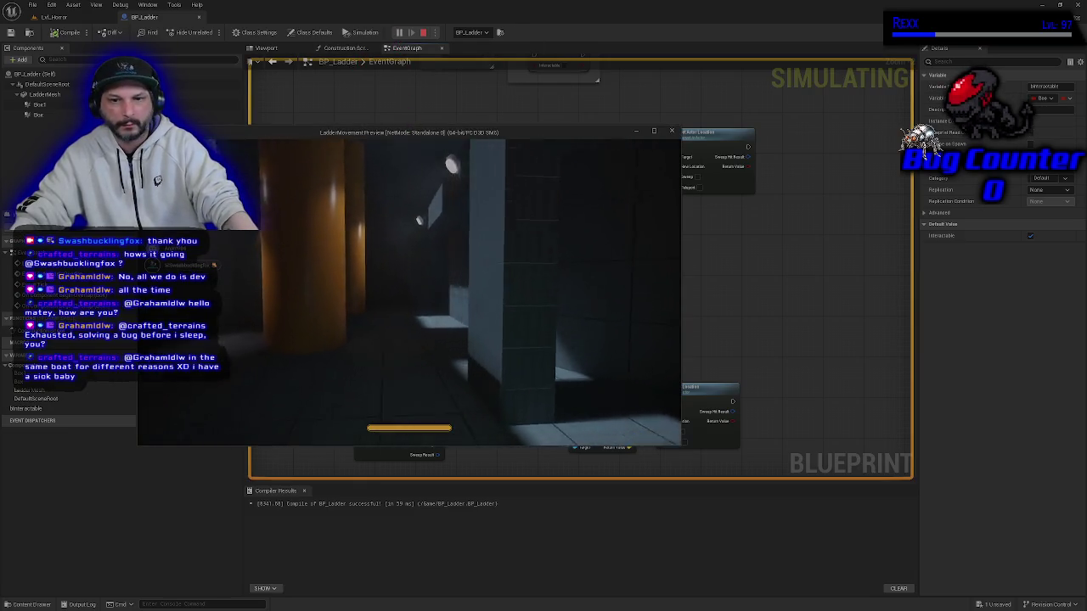
key(w)
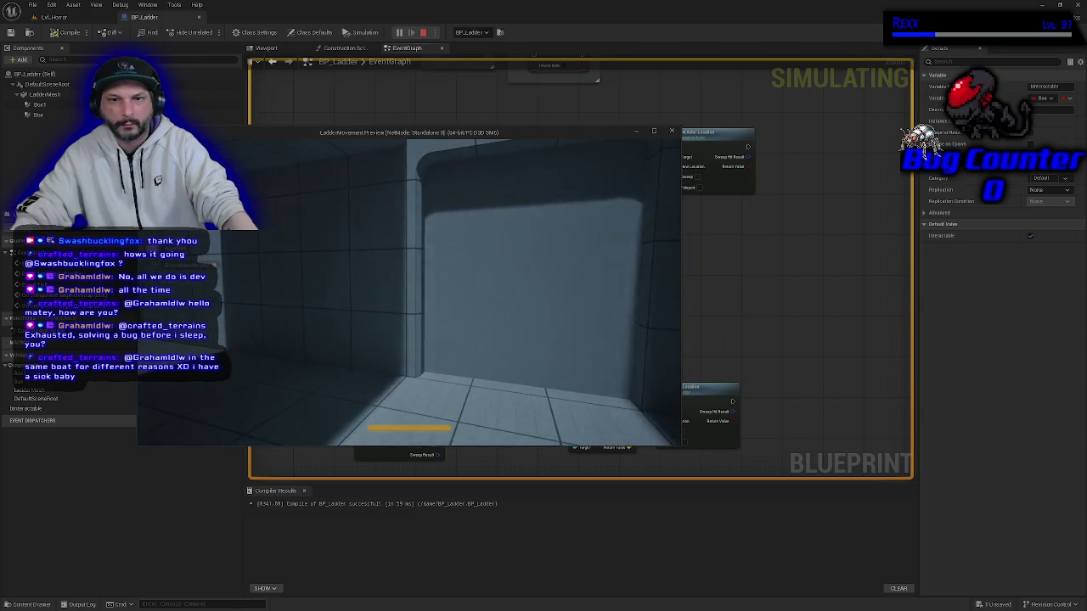
mouse_move(408, 293)
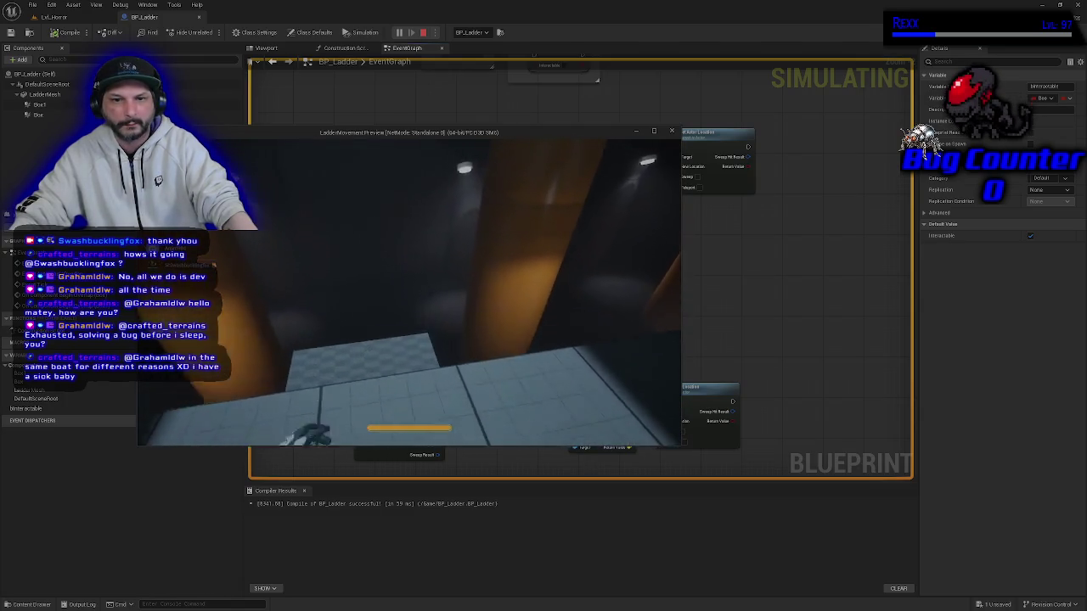
key(w)
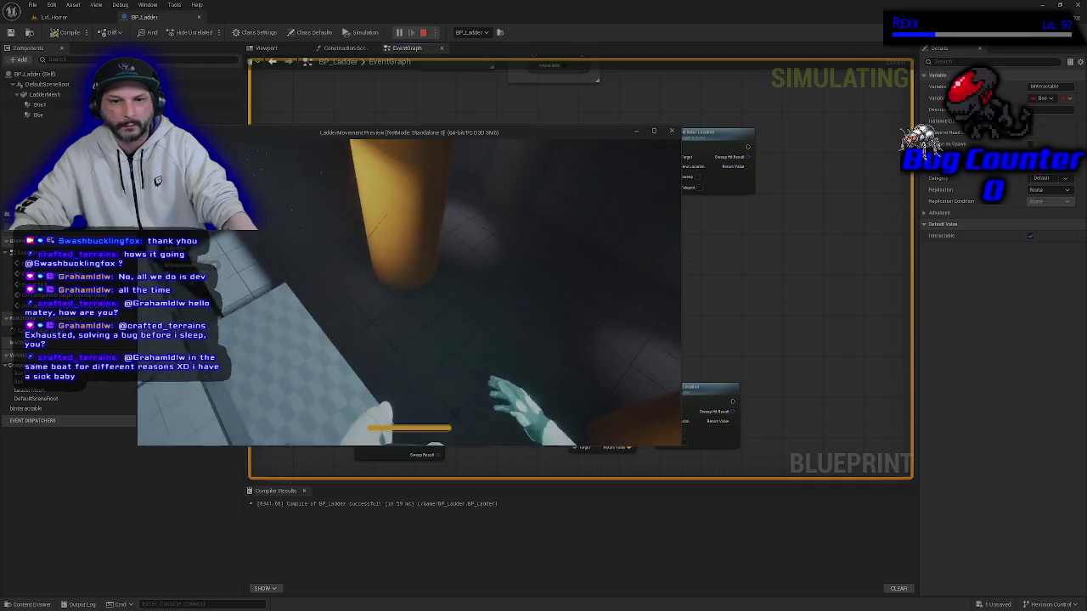
key(w)
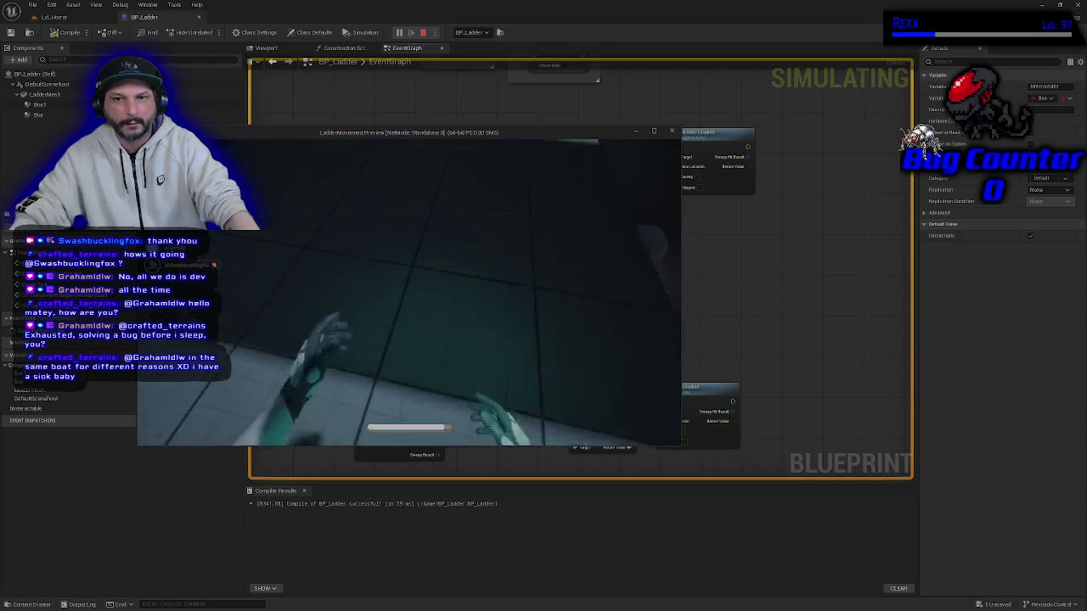
key(w)
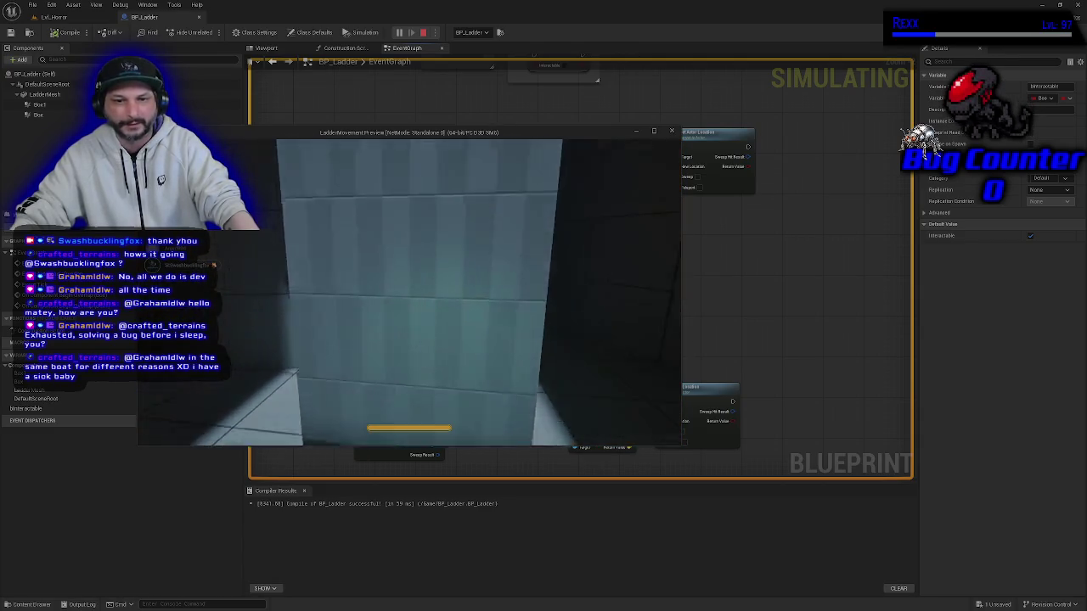
key(Escape)
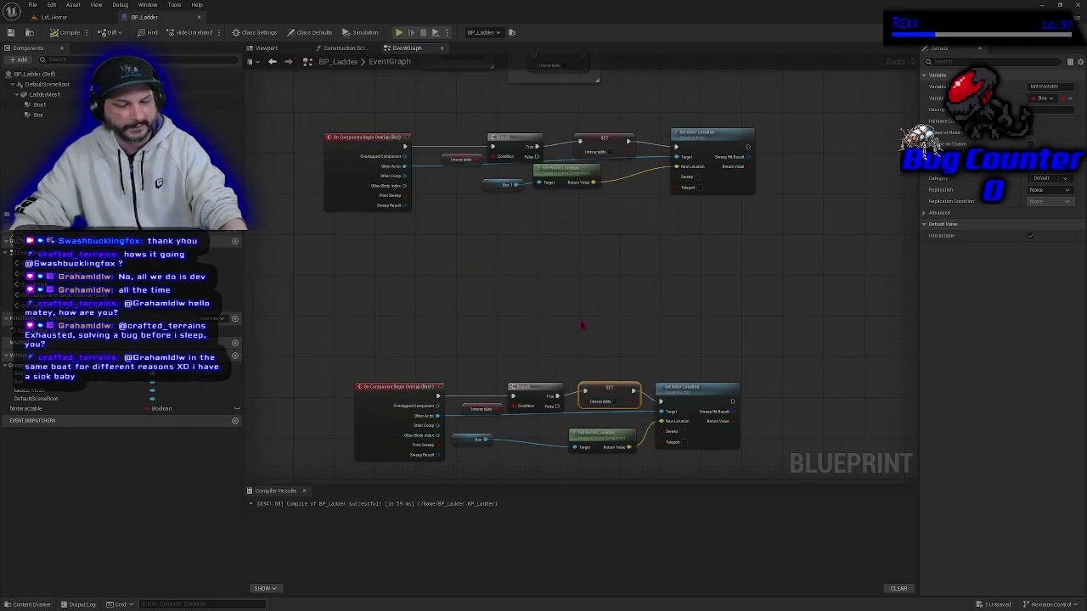
key(alt+p)
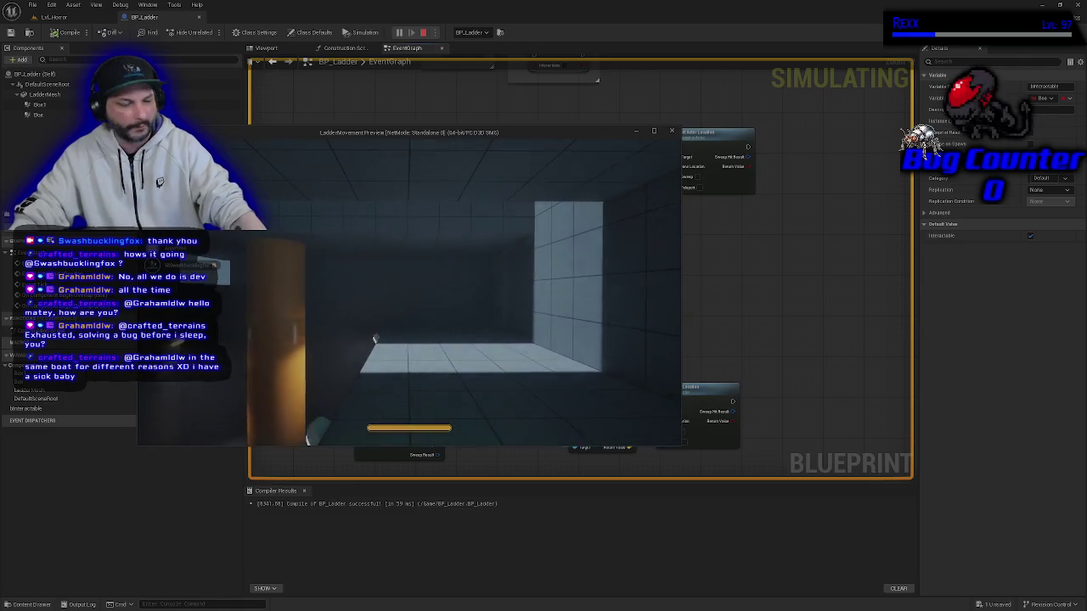
key(Escape)
drag(581, 315, 581, 340)
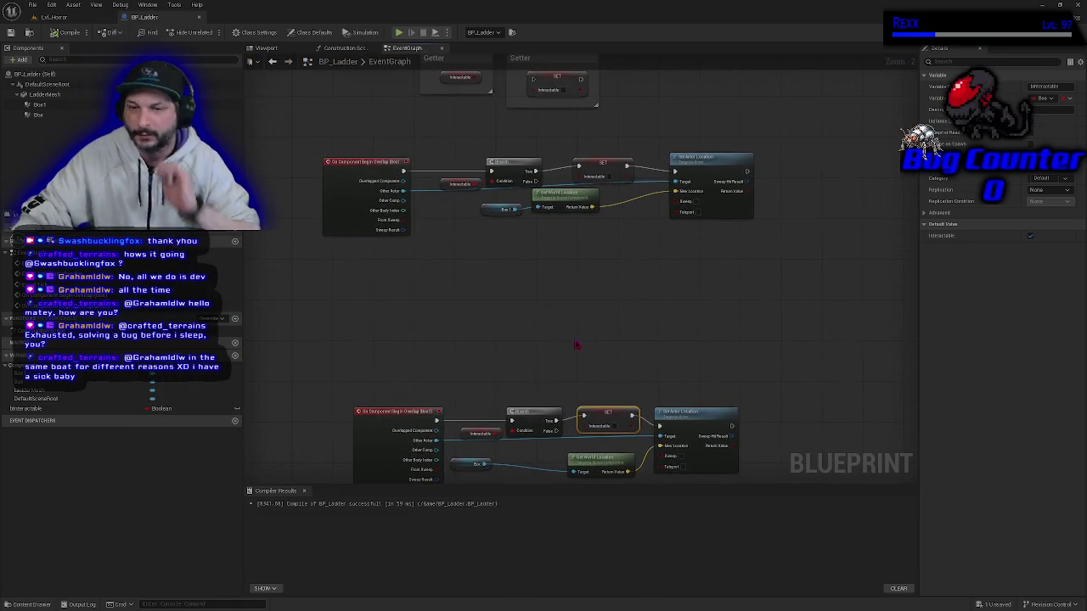
scroll(564, 331, up, 2)
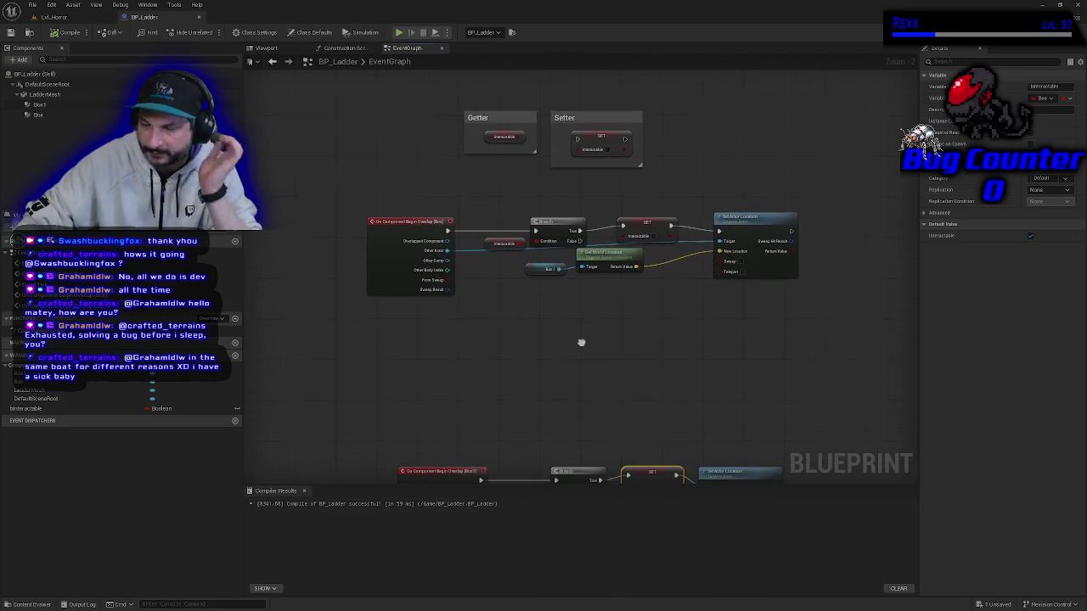
mouse_move(586, 320)
mouse_down()
mouse_move(572, 366)
mouse_move(537, 398)
mouse_up()
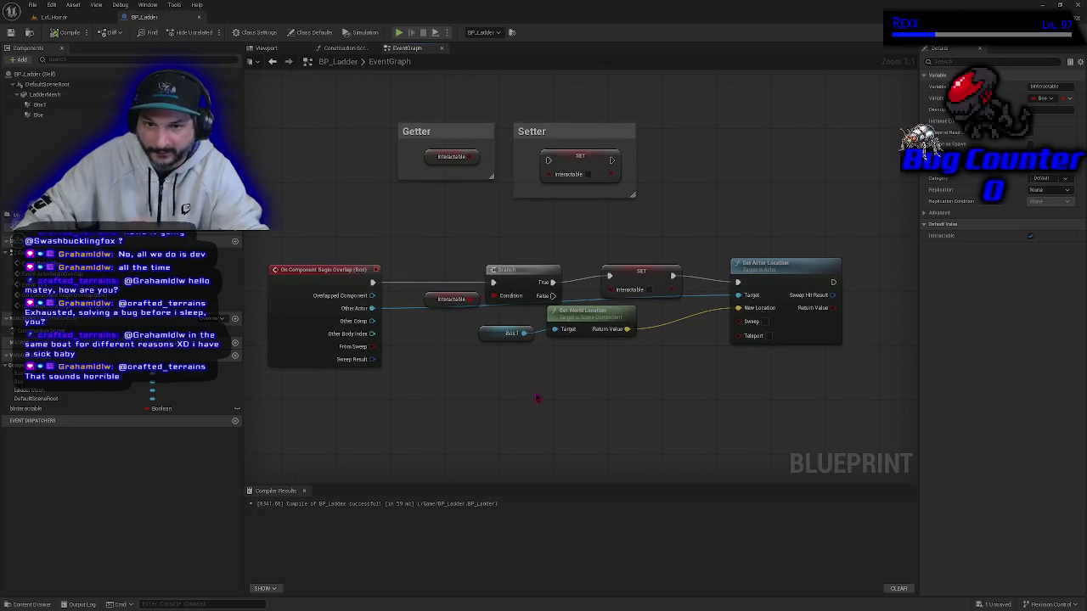
drag(585, 443, 578, 444)
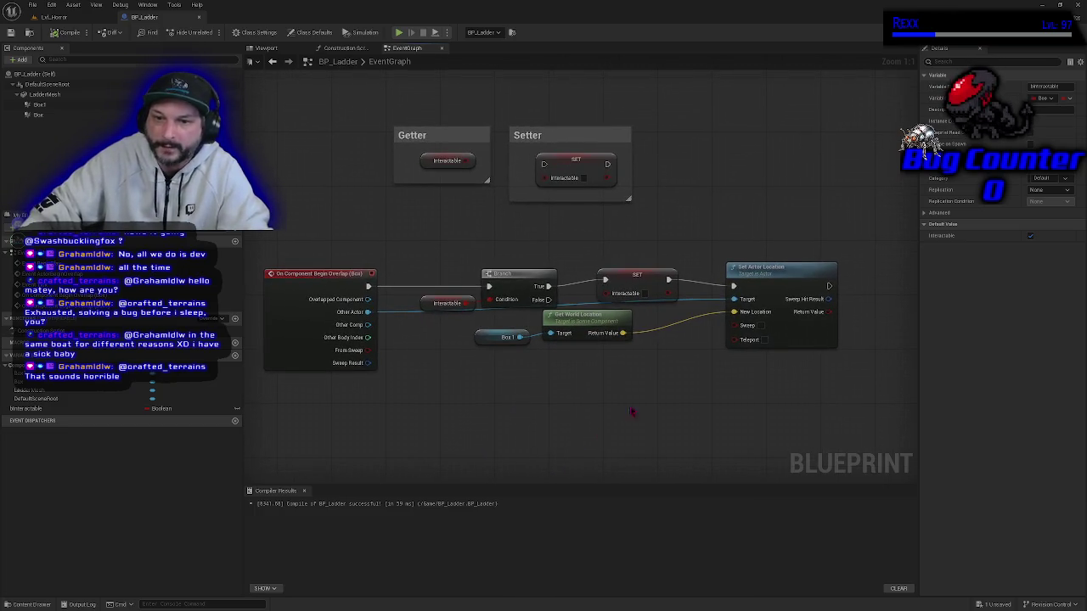
click(624, 277)
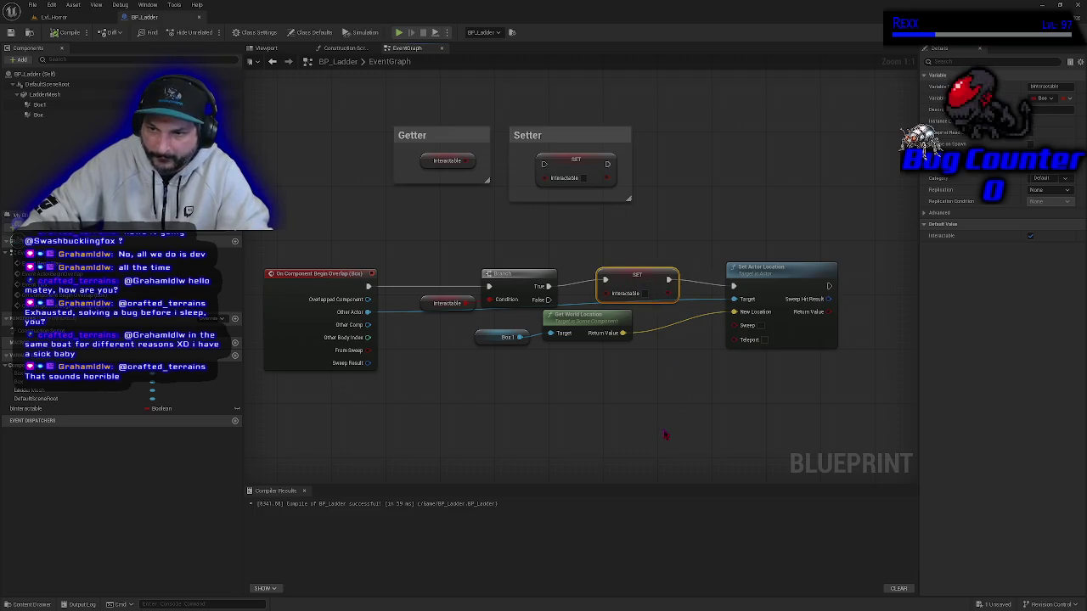
scroll(654, 391, down, 4)
scroll(654, 321, up, 1)
drag(650, 371, 614, 352)
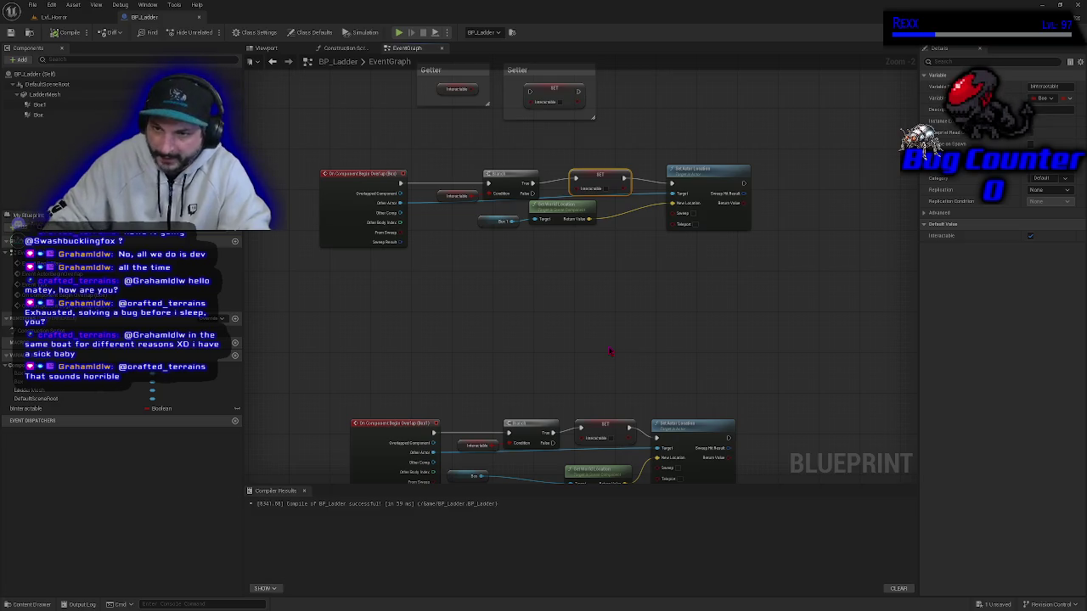
drag(609, 350, 587, 314)
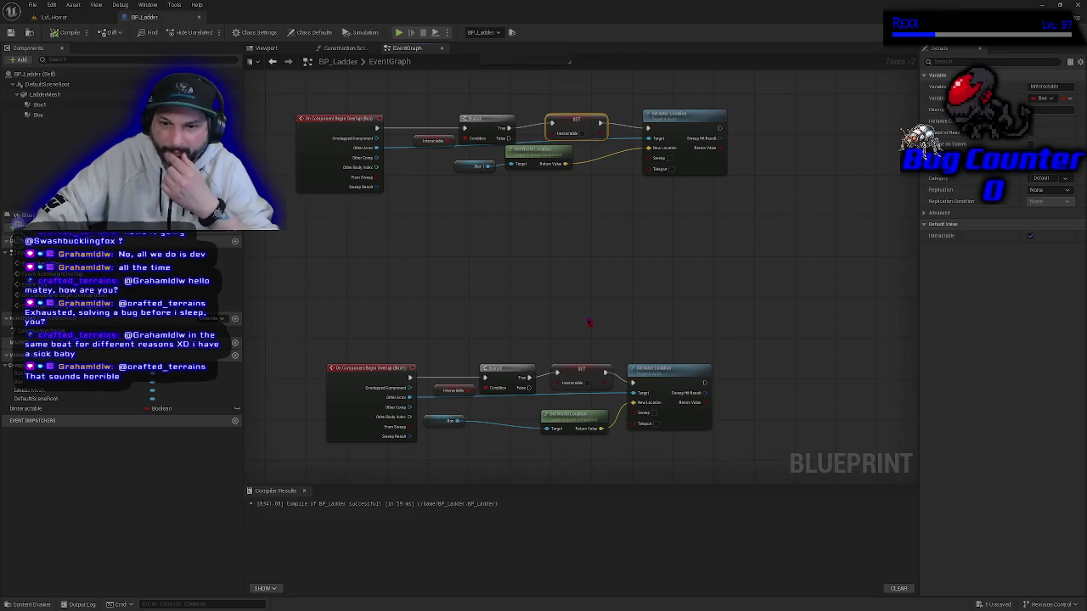
click(465, 436)
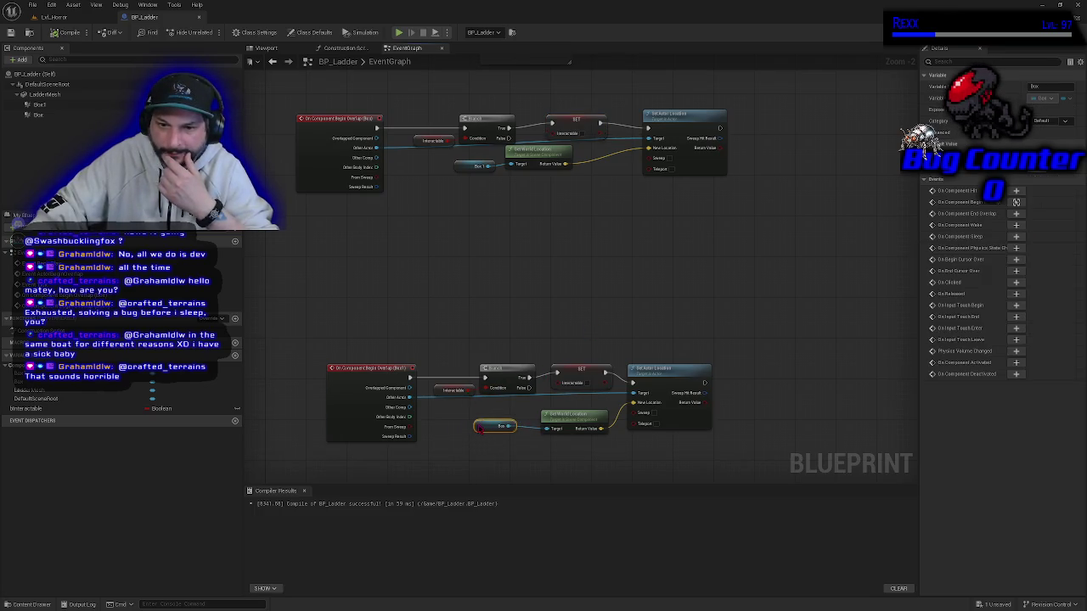
click(360, 420)
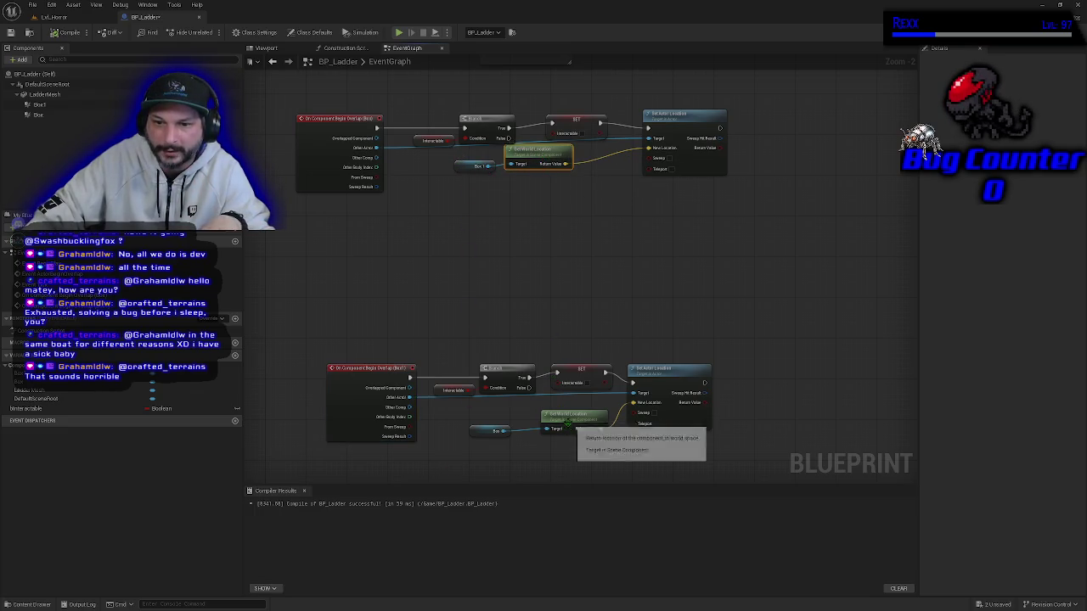
click(493, 430)
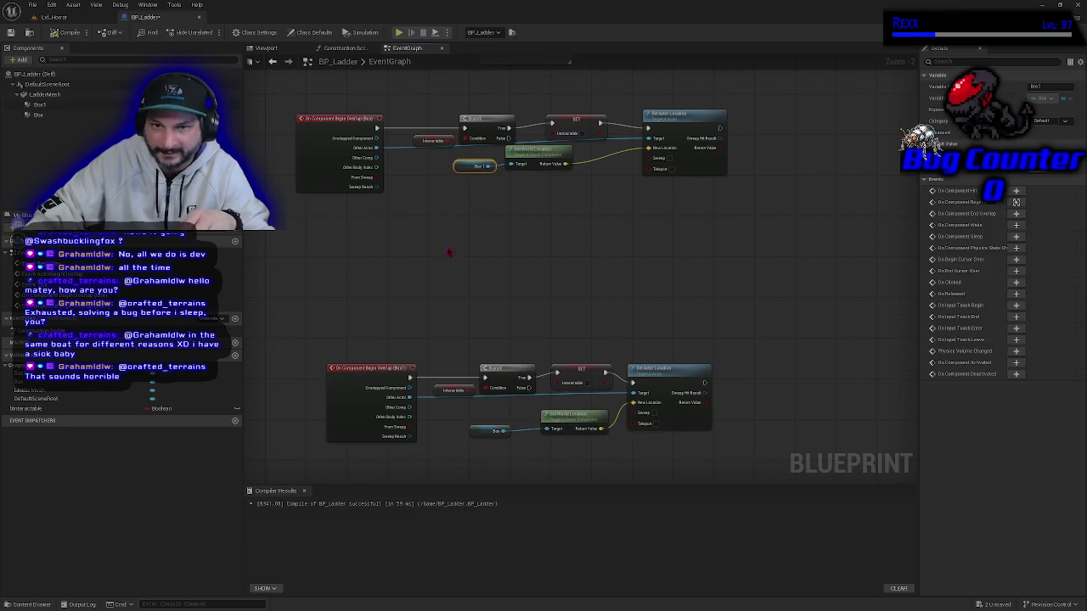
click(450, 283)
drag(451, 265, 476, 281)
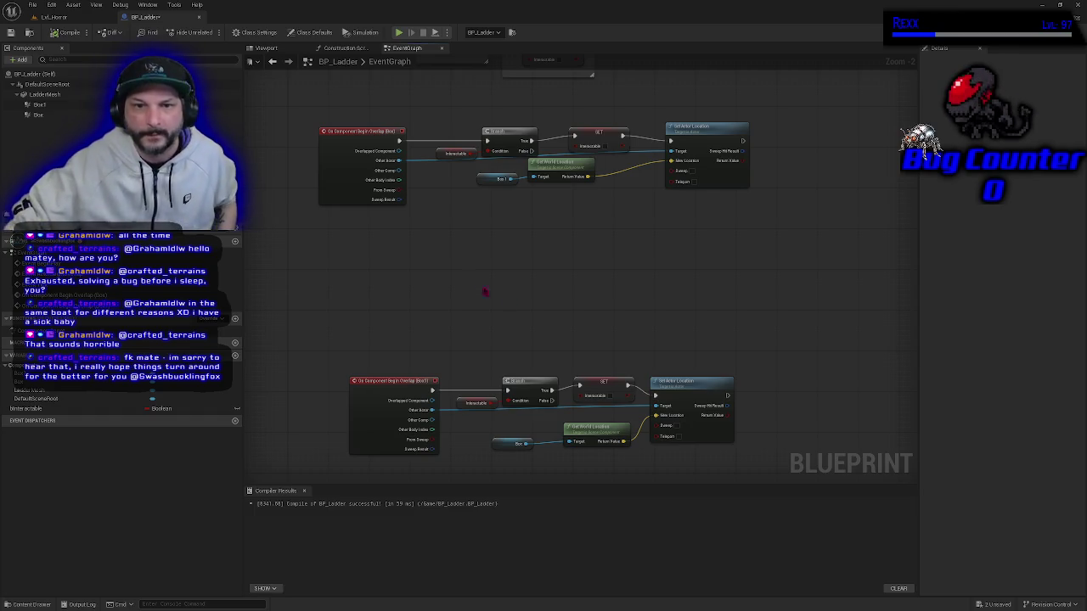
Save BP_Ladder, then show its Viewport and select the upper trigger box Box1.
drag(468, 270, 482, 270)
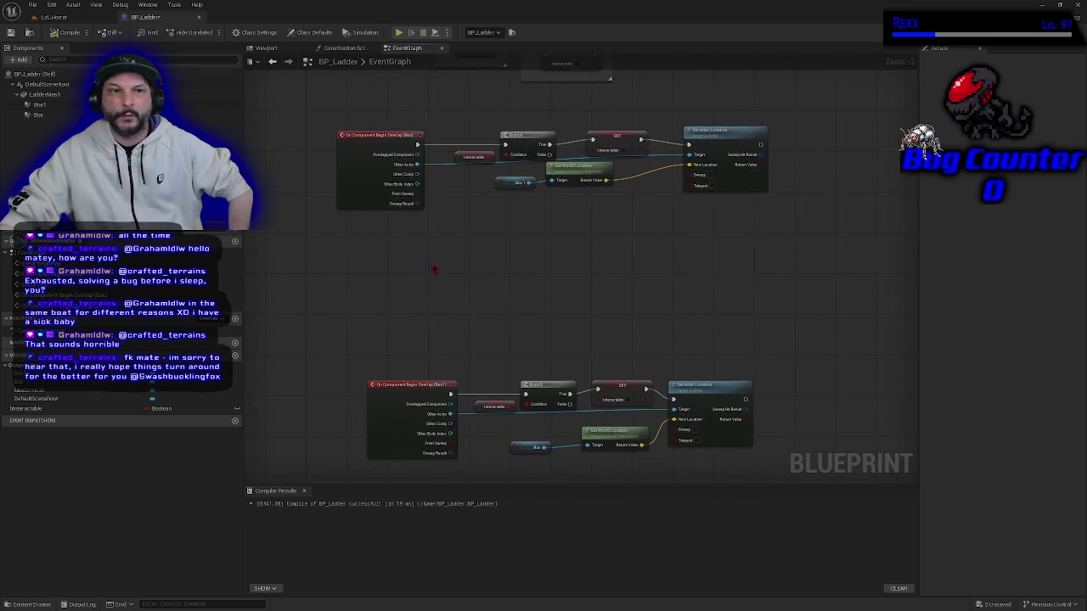
click(10, 32)
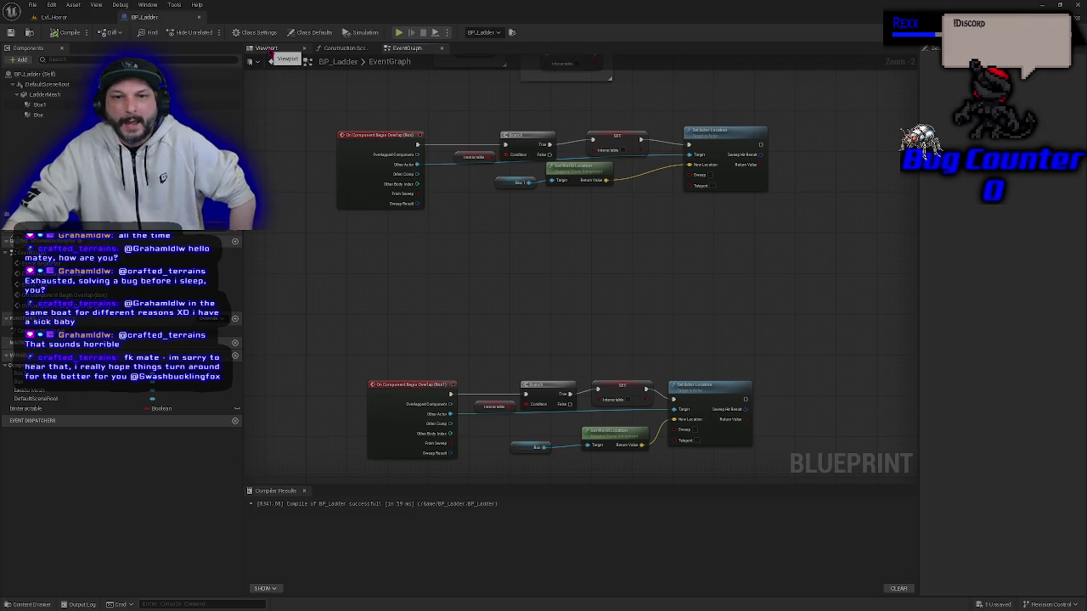
click(267, 49)
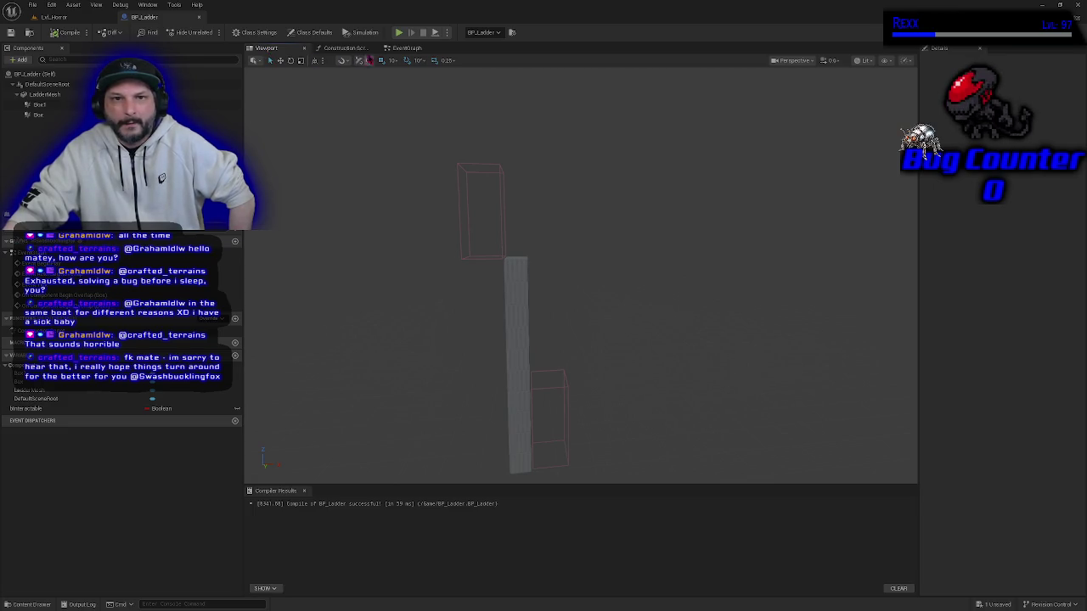
click(428, 51)
mouse_move(451, 333)
mouse_down()
mouse_move(422, 332)
mouse_move(438, 318)
mouse_up()
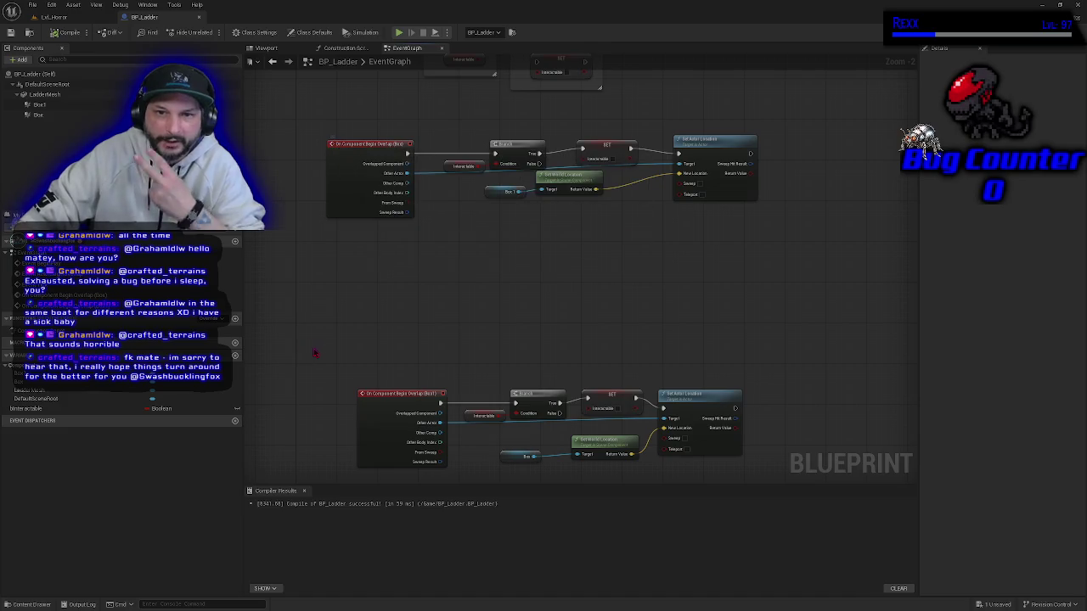
click(256, 50)
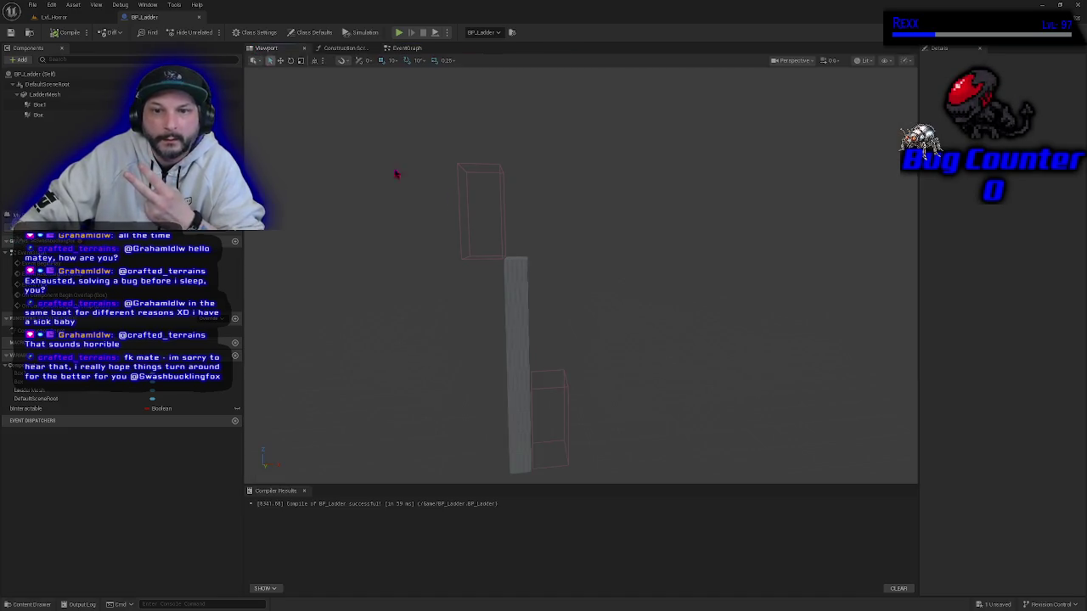
click(458, 201)
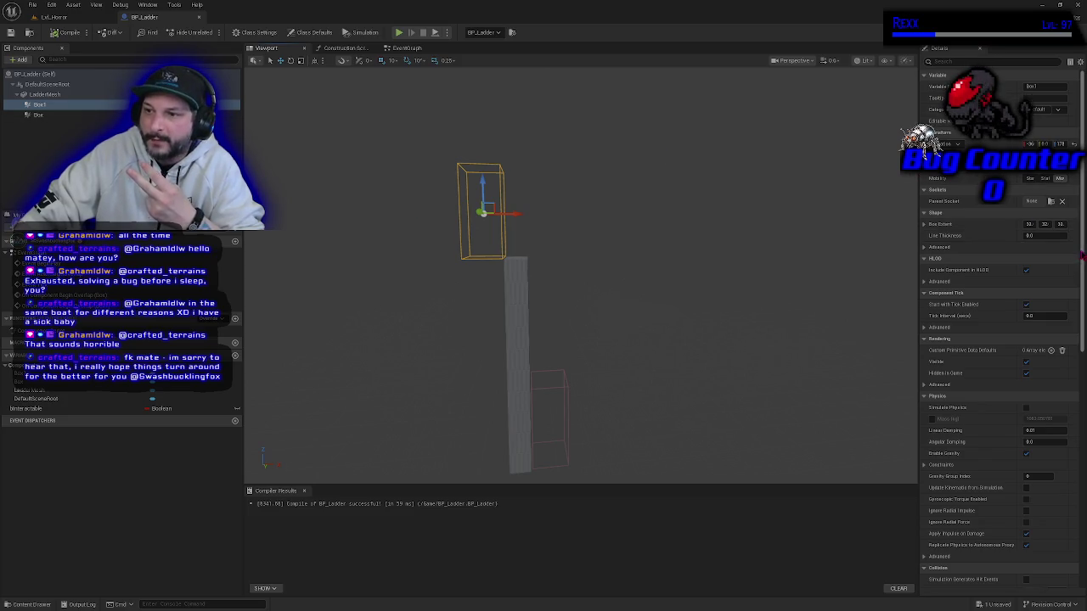
Add an On Component End Overlap event for Box1 and move it right in the graph.
drag(1081, 254, 1049, 517)
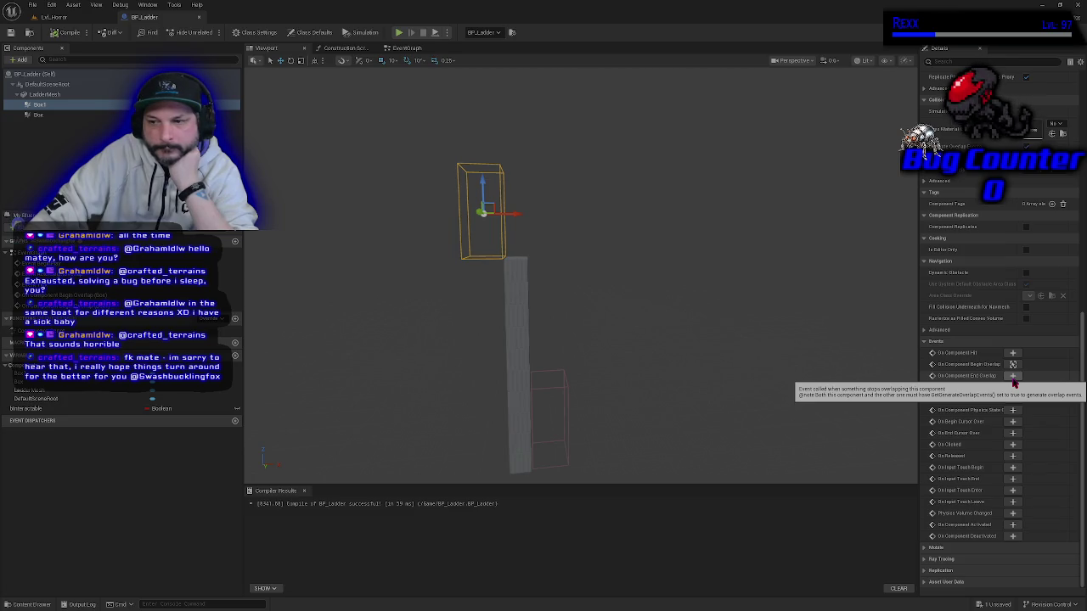
click(1012, 377)
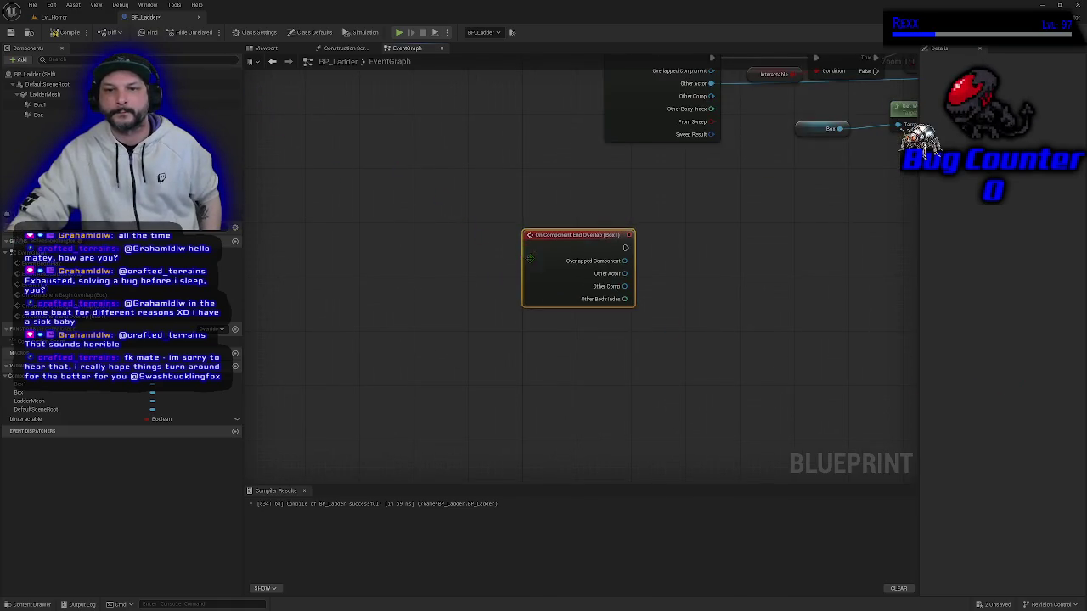
drag(535, 262, 610, 256)
Back in BP_Ladder's Viewport, select Box and add its On Component End Overlap event.
click(57, 17)
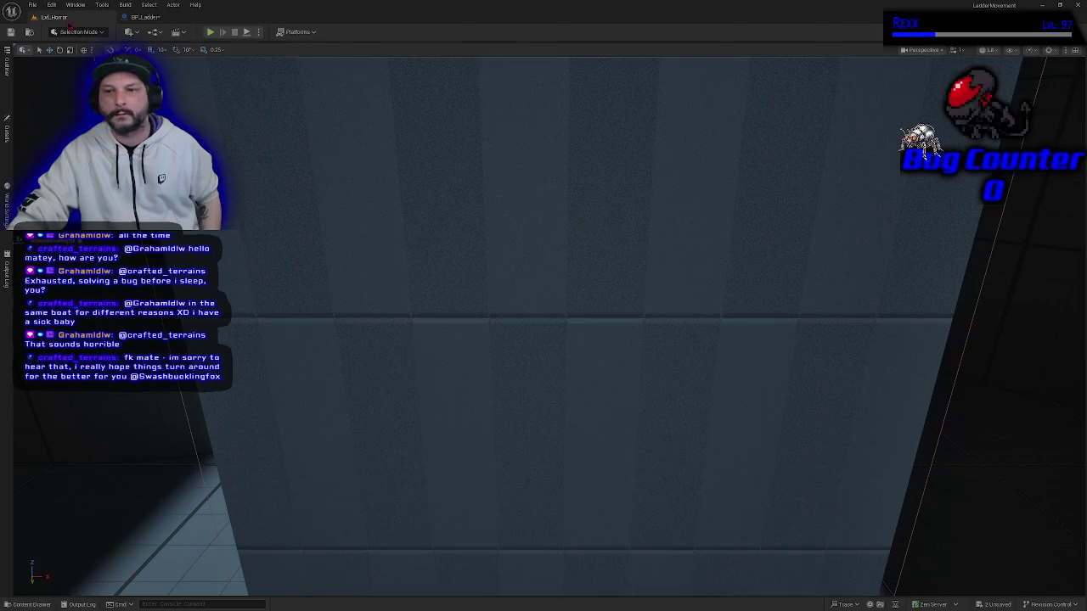
click(143, 17)
click(271, 48)
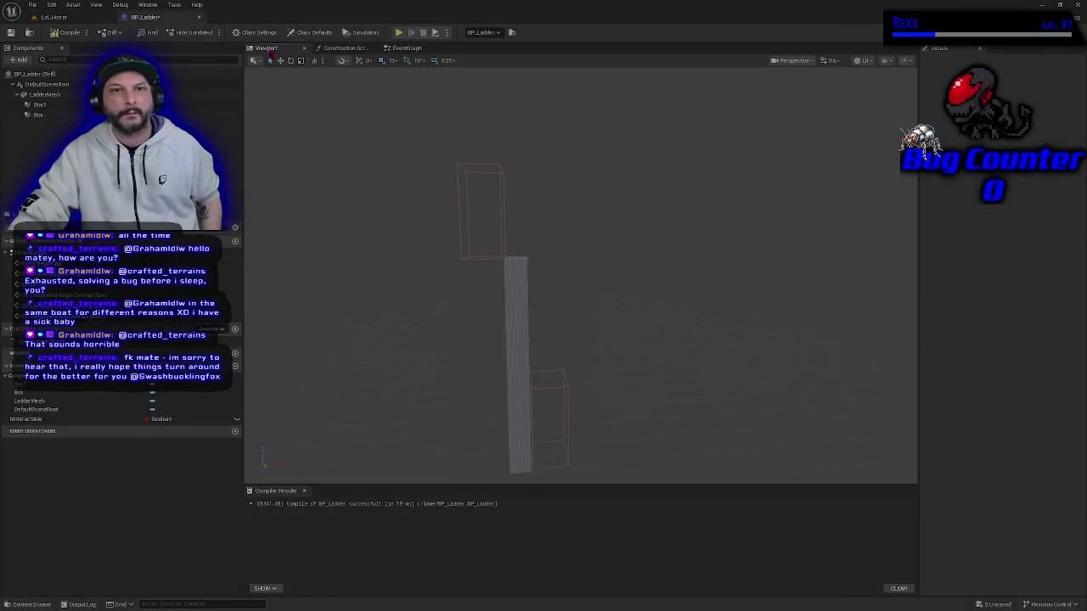
drag(417, 294, 399, 297)
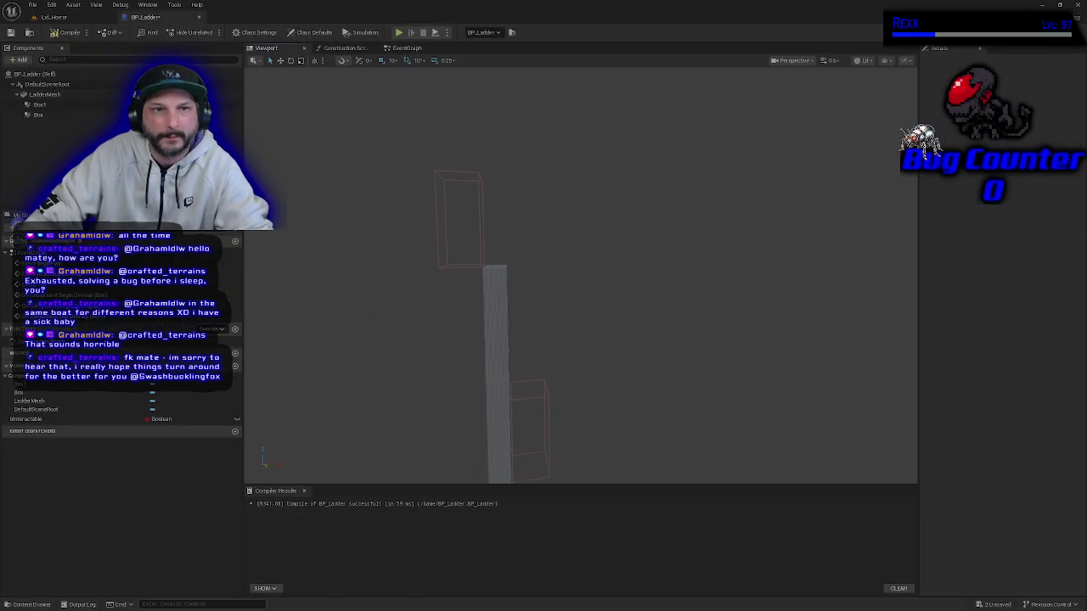
click(54, 105)
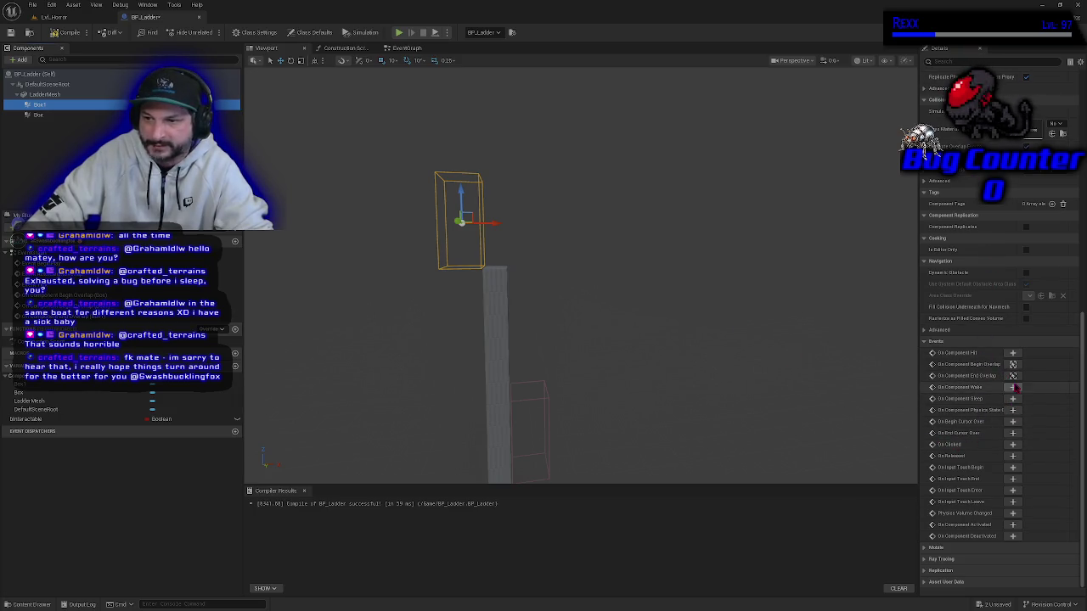
click(41, 115)
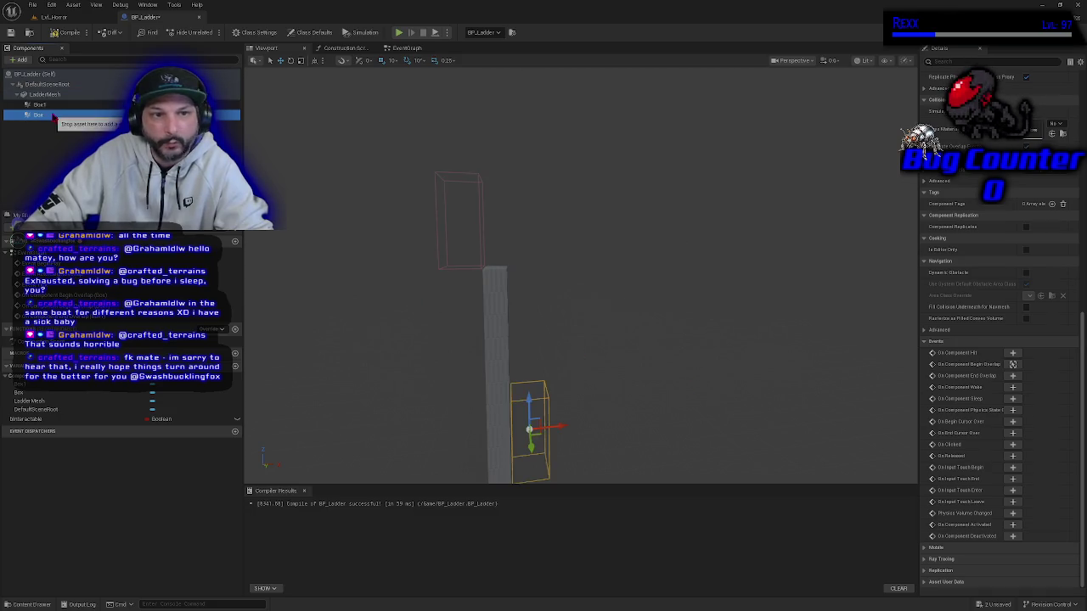
click(1012, 376)
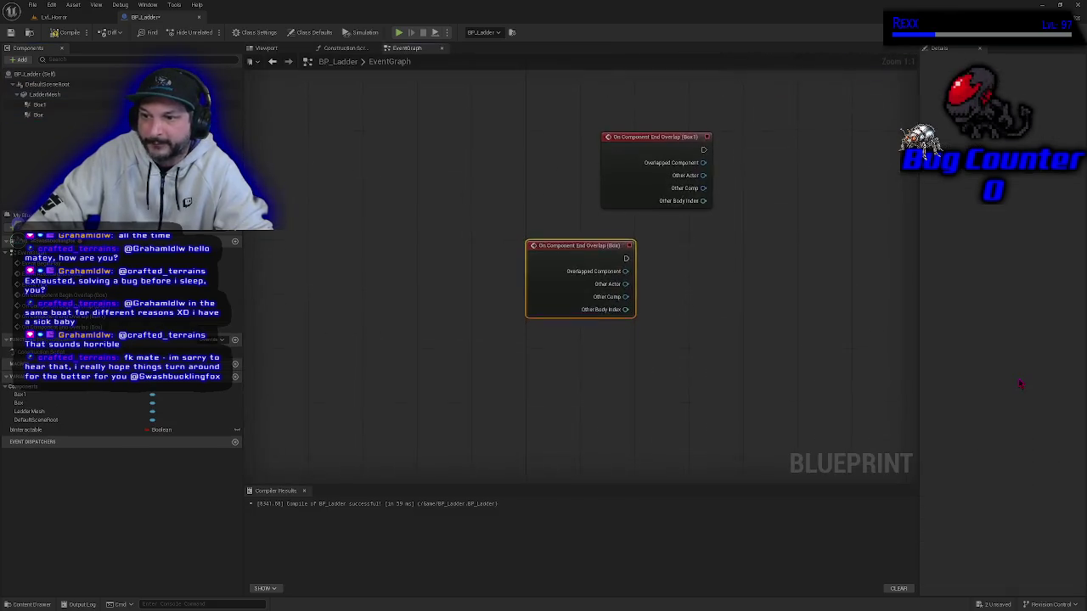
Nudge the new End Overlap node and recompile BP_Ladder with F7.
scroll(507, 320, down, 3)
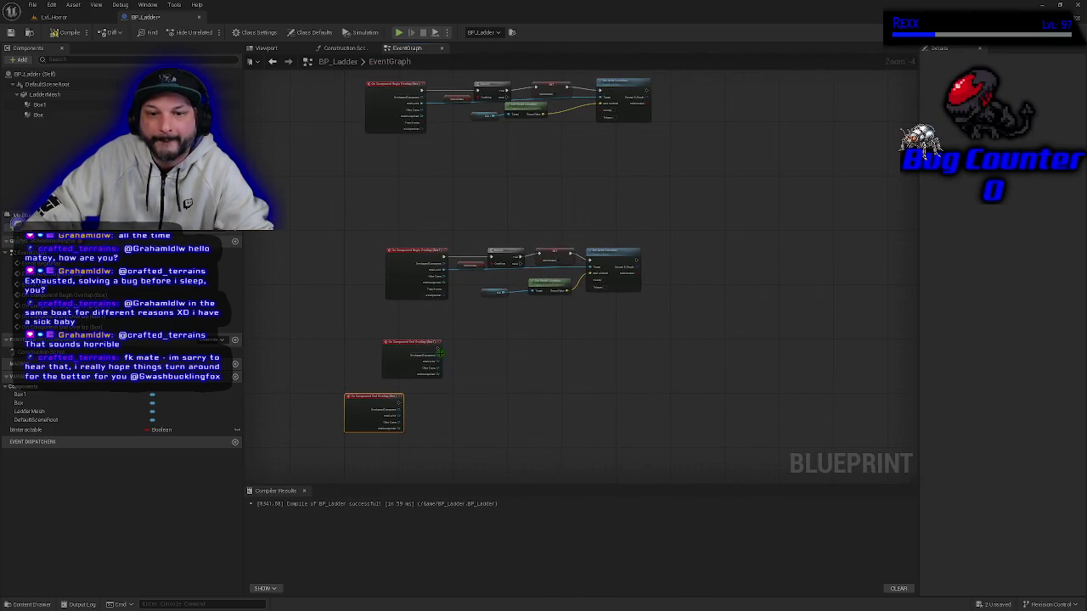
mouse_move(363, 412)
mouse_down()
mouse_move(405, 424)
mouse_move(382, 170)
mouse_move(413, 381)
mouse_move(396, 421)
mouse_move(408, 425)
mouse_up()
click(68, 115)
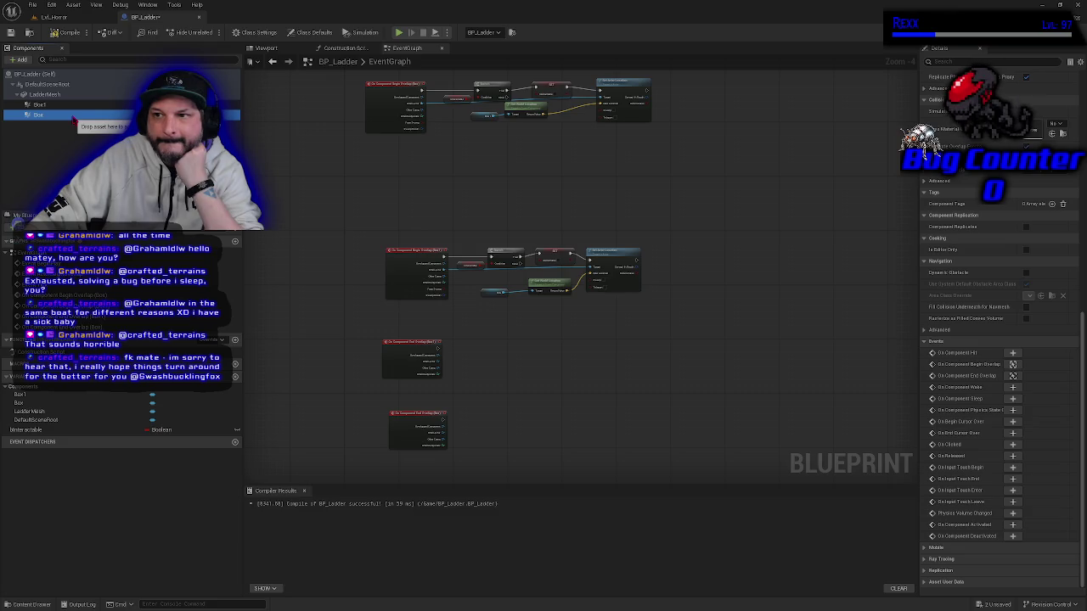
key(Escape)
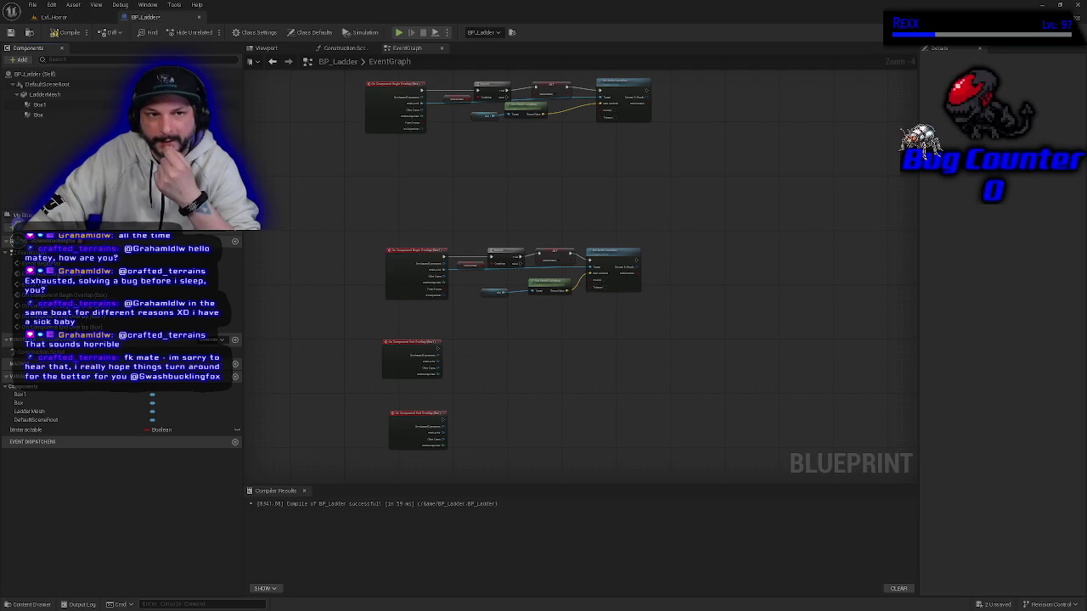
key(F7)
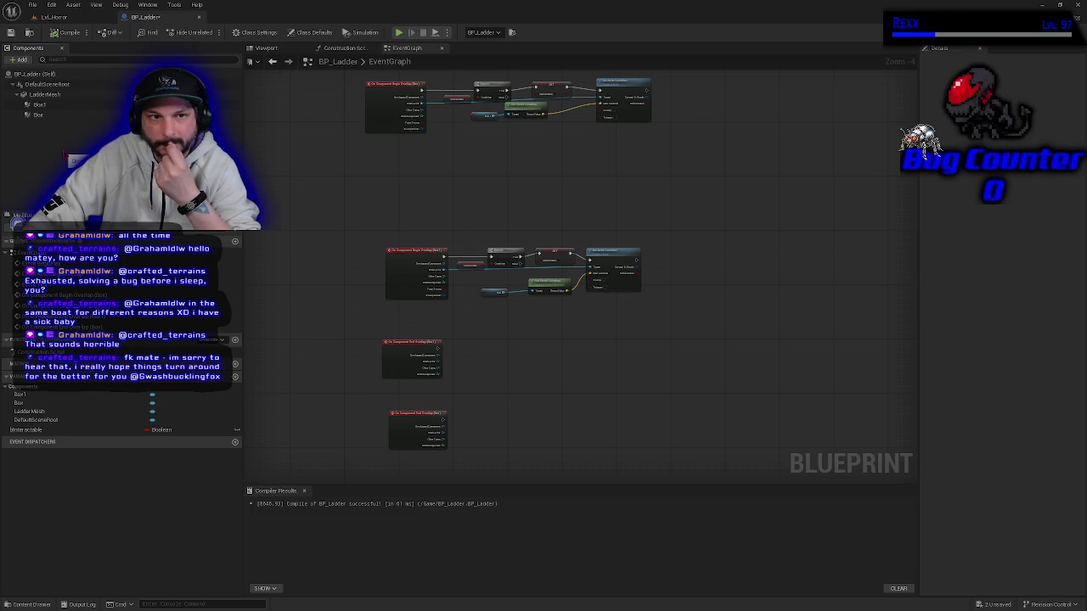
Delete both End Overlap event nodes, then undo to restore them.
click(152, 5)
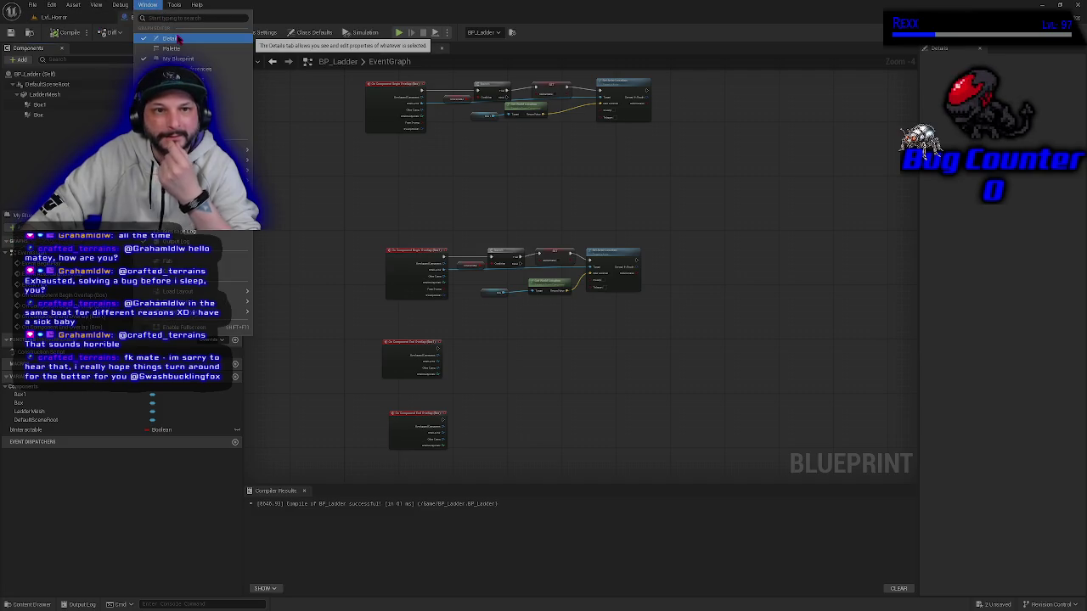
key(Escape)
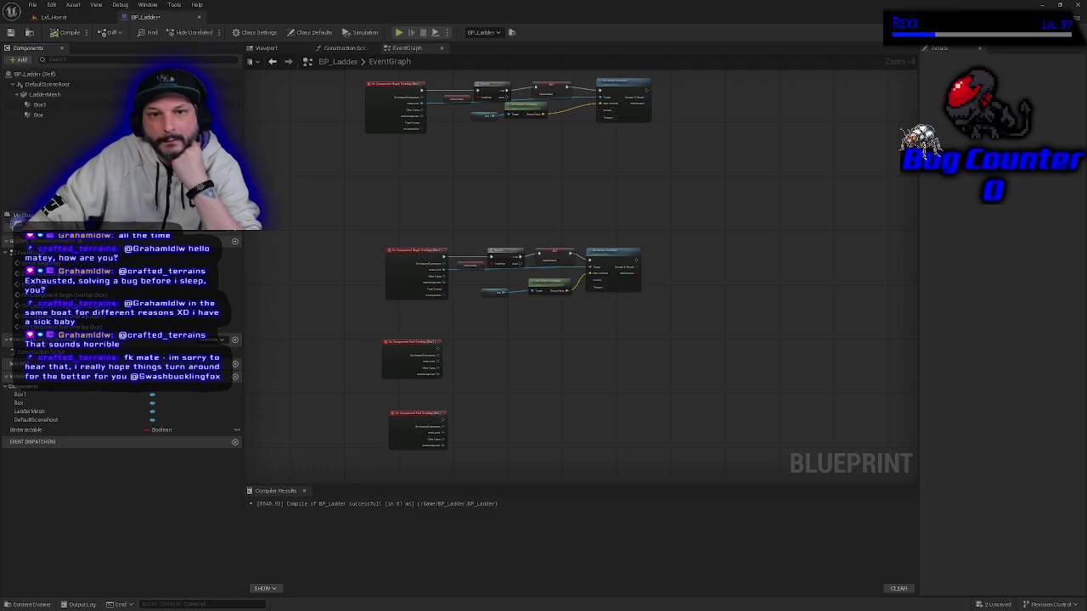
scroll(355, 332, up, 5)
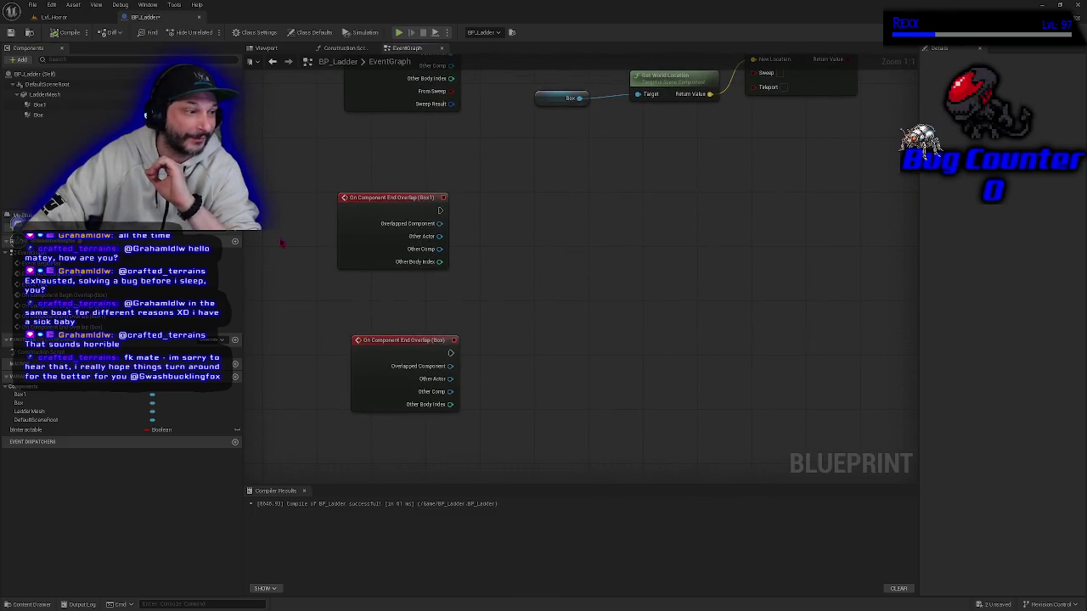
drag(385, 317, 431, 354)
click(411, 376)
drag(340, 163, 474, 455)
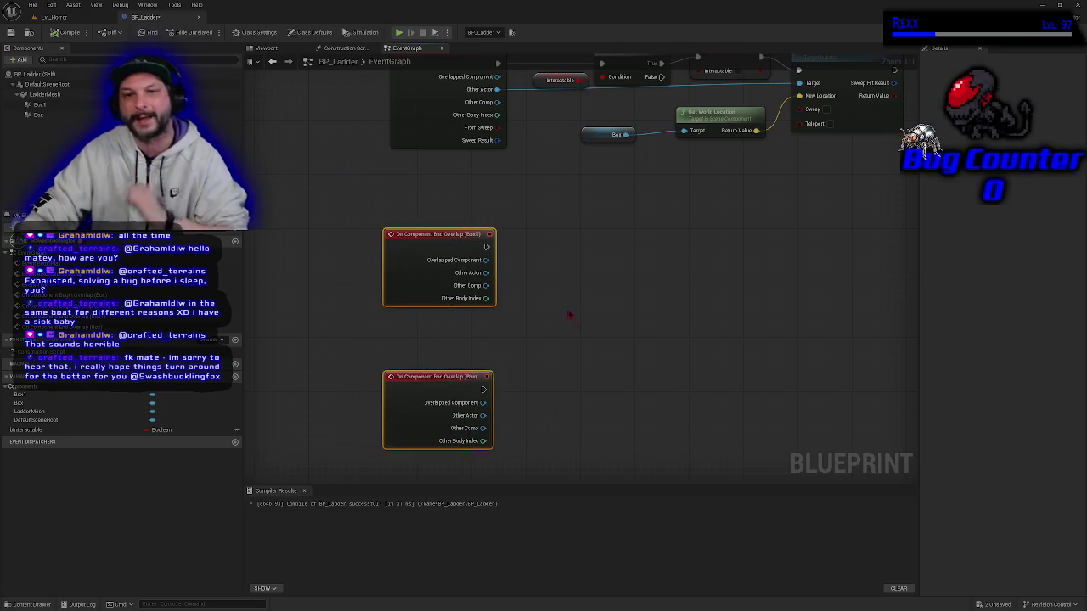
key(Delete)
drag(569, 315, 549, 434)
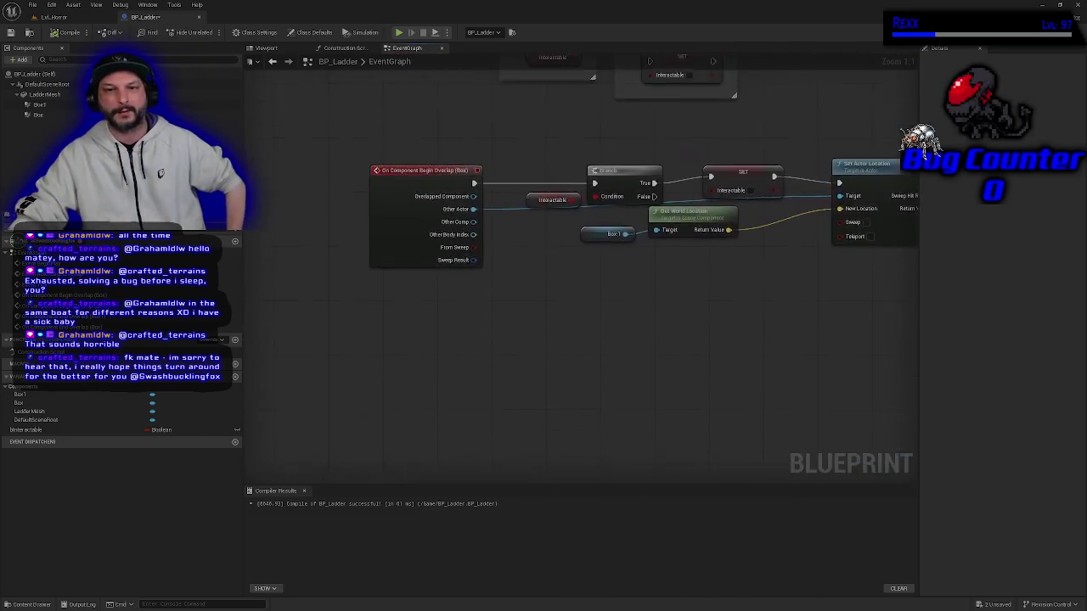
key(ctrl+z)
Arrange the middle Begin Overlap chain, Get Box node and both End Overlap nodes compactly.
scroll(487, 158, down, 1)
mouse_move(488, 158)
mouse_down()
mouse_move(513, 269)
mouse_move(463, 250)
mouse_up()
scroll(512, 269, down, 1)
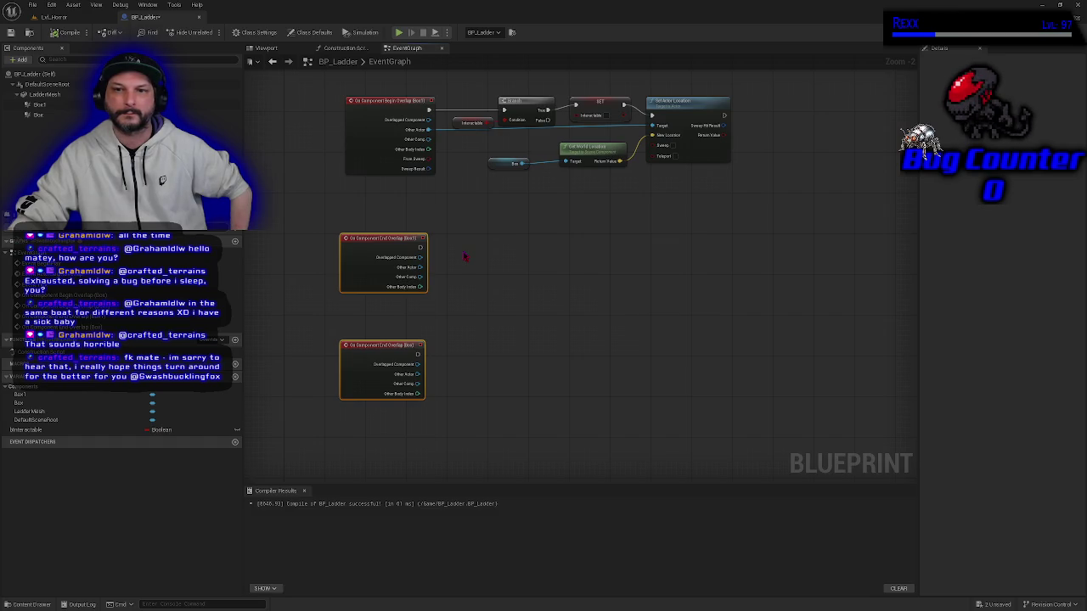
drag(461, 254, 519, 335)
scroll(518, 330, down, 1)
scroll(515, 314, down, 1)
mouse_move(455, 196)
mouse_down()
mouse_move(544, 238)
mouse_move(645, 265)
mouse_up()
drag(472, 233, 451, 165)
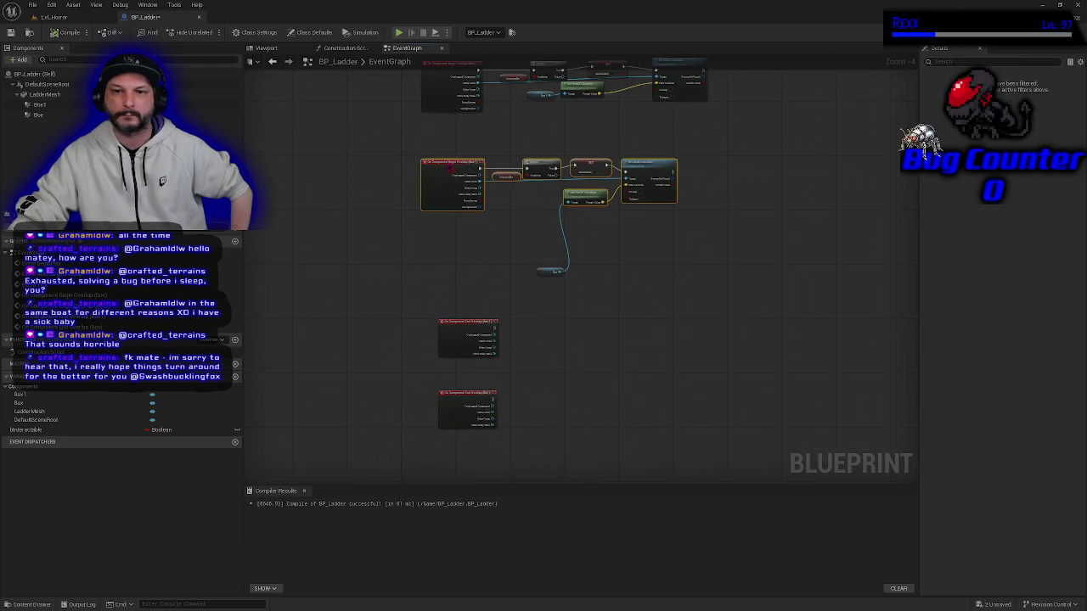
drag(547, 271, 531, 205)
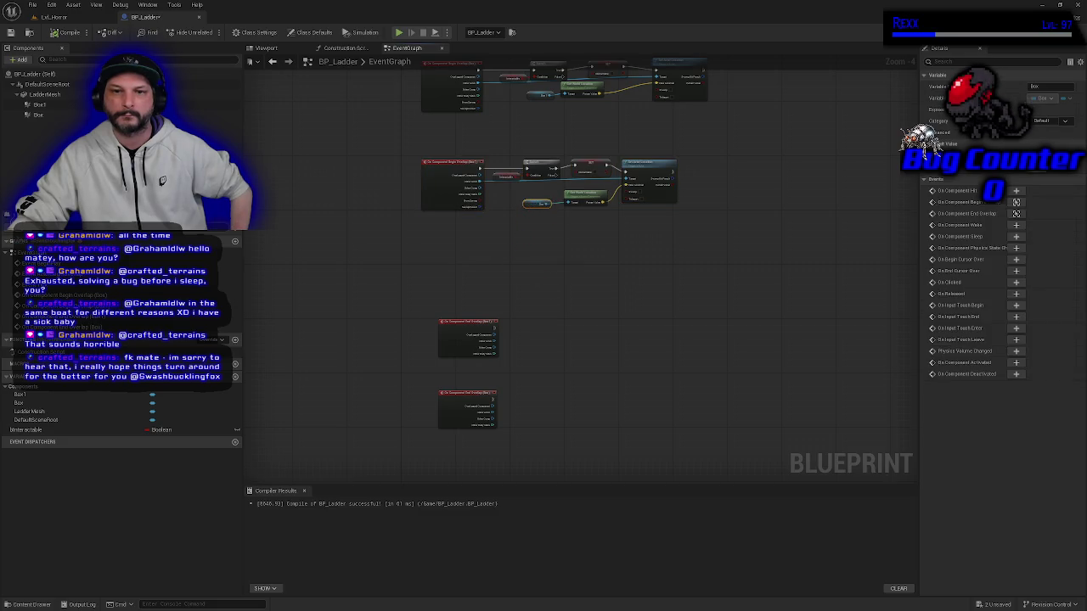
drag(464, 386, 464, 304)
drag(452, 446, 455, 348)
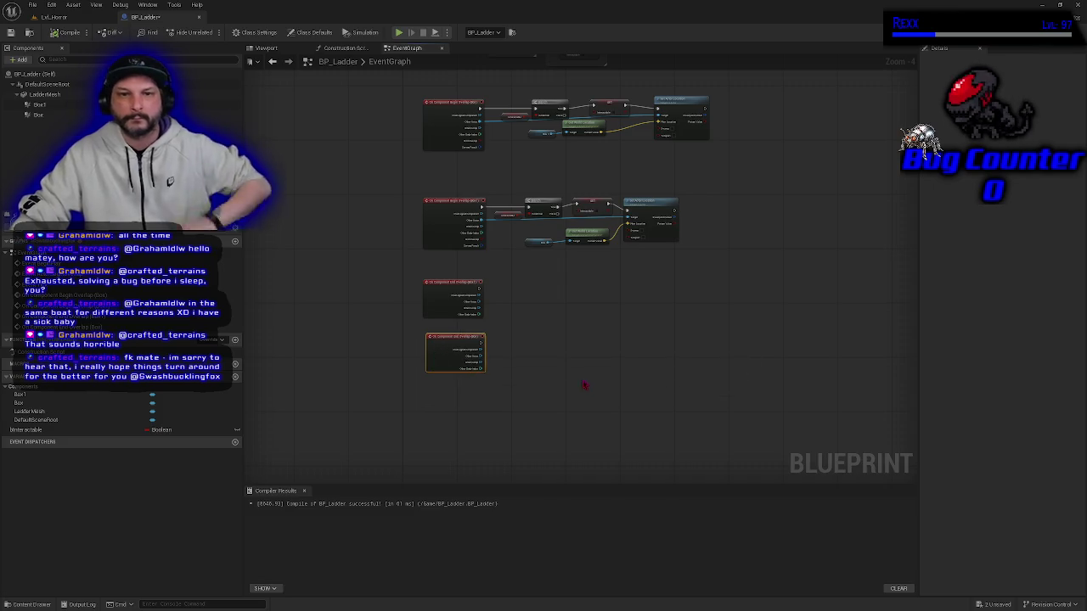
click(272, 48)
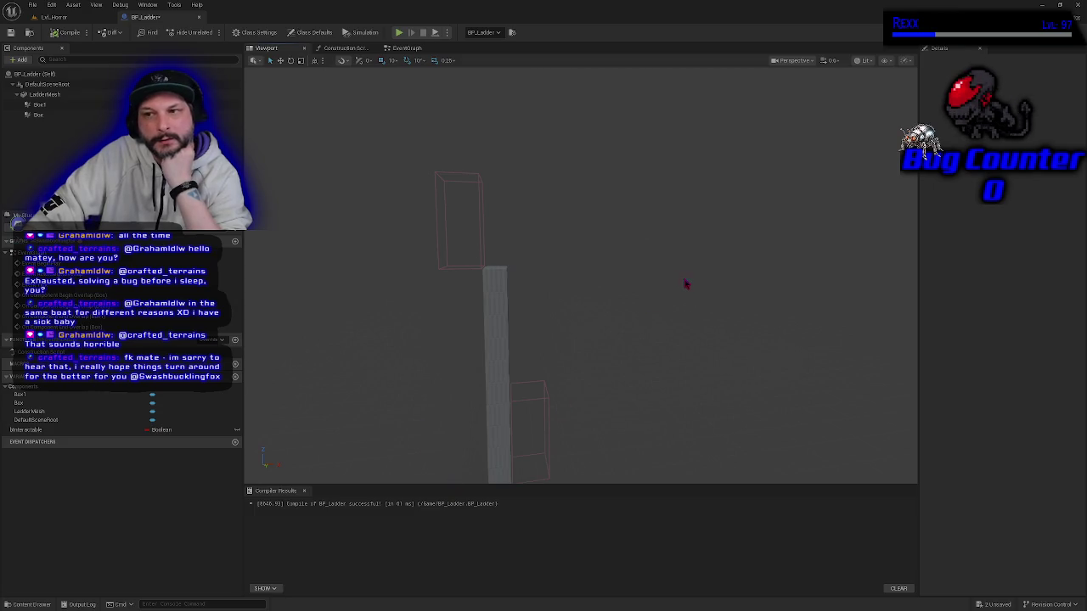
click(93, 104)
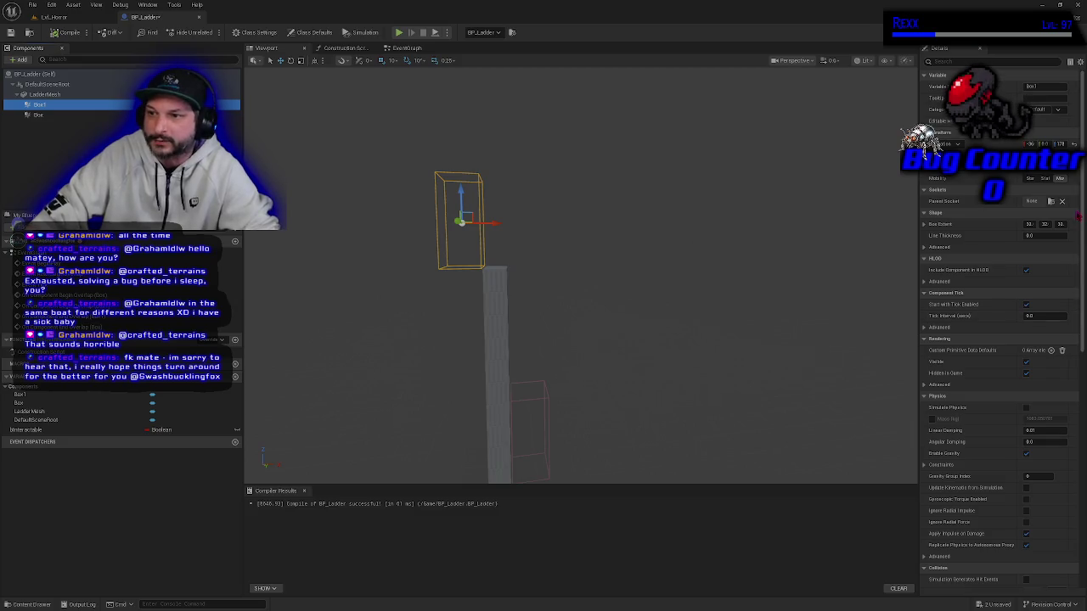
scroll(997, 357, down, 10)
scroll(1002, 382, down, 1)
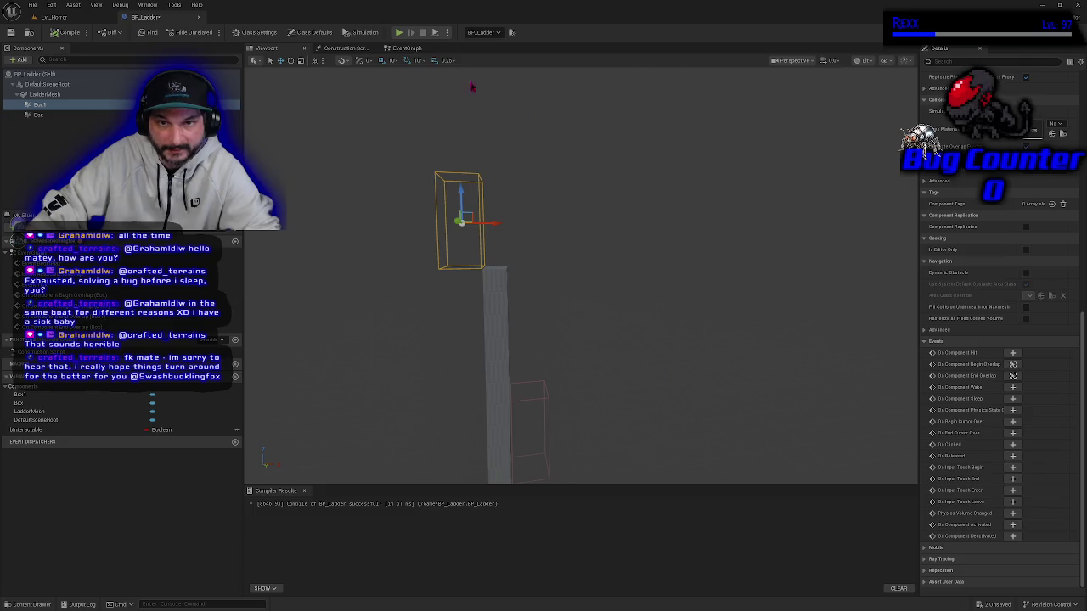
click(408, 48)
scroll(455, 395, up, 3)
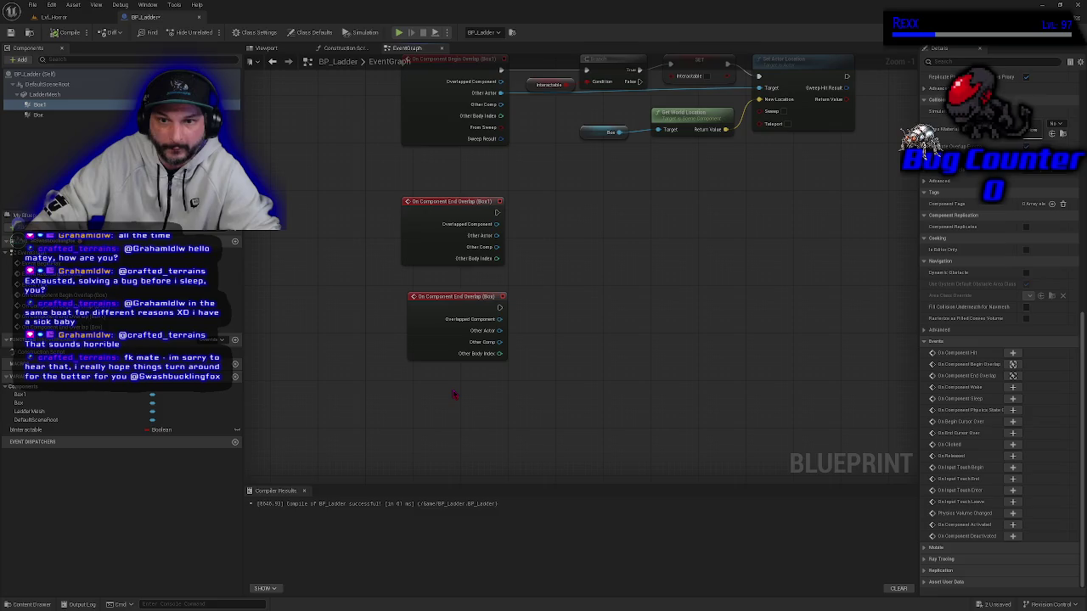
drag(454, 395, 376, 230)
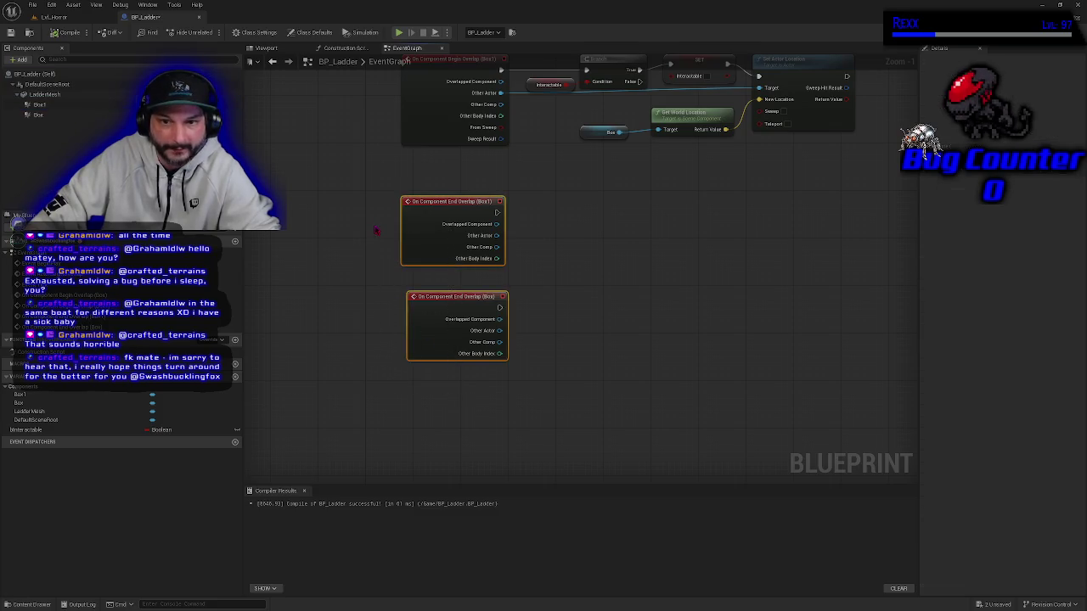
click(363, 429)
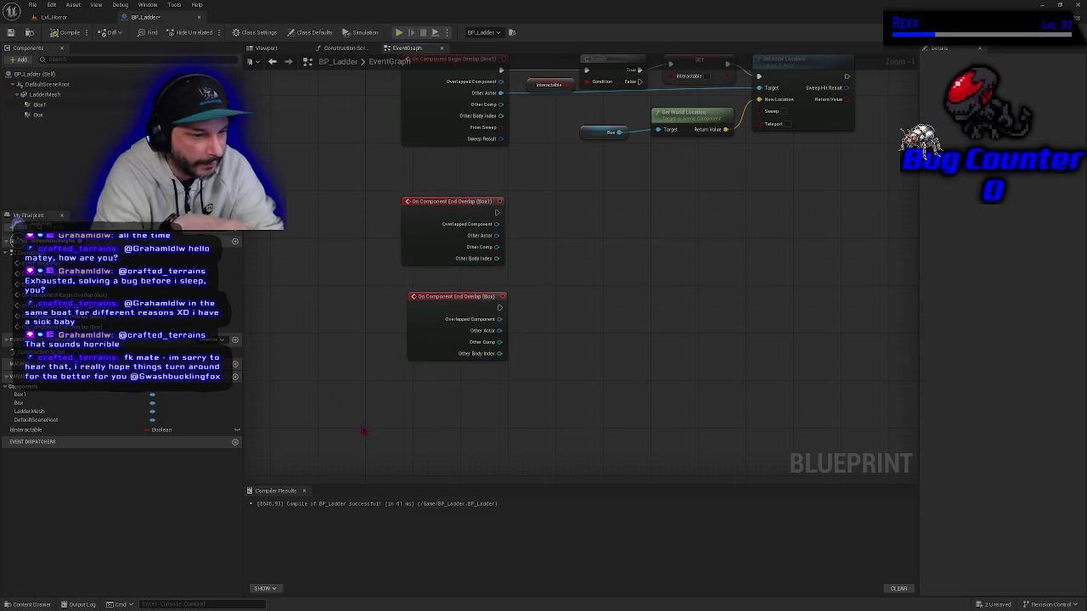